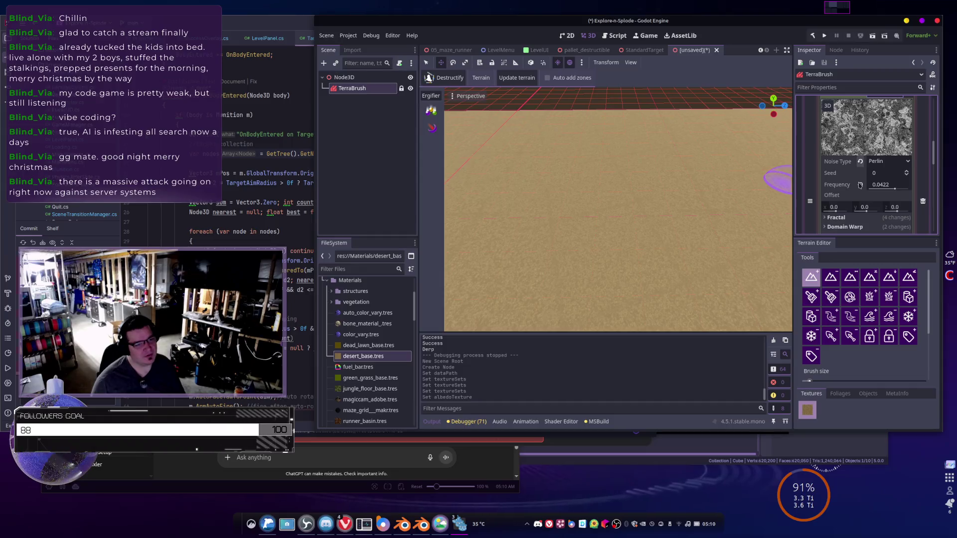
- Look through the Domain Warp and Fractal noise settings in the TerraBrush Inspector
scroll(851, 194, down, 2)
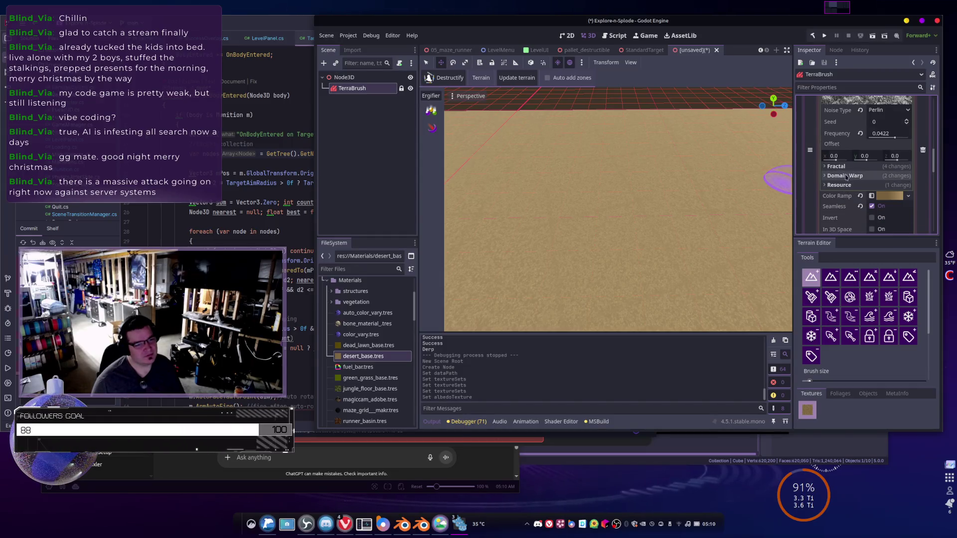
click(842, 176)
scroll(842, 177, up, 1)
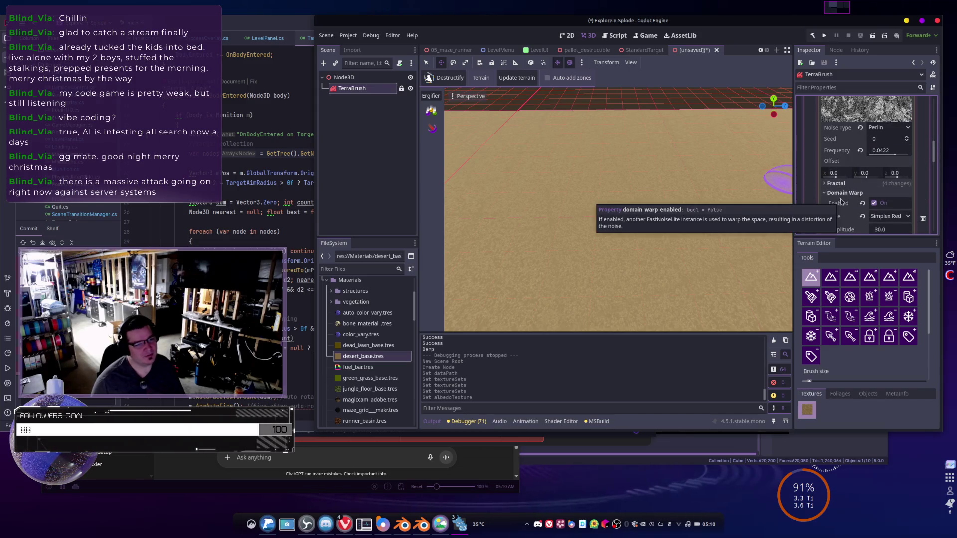
click(844, 193)
click(837, 183)
scroll(840, 188, down, 1)
scroll(840, 188, up, 1)
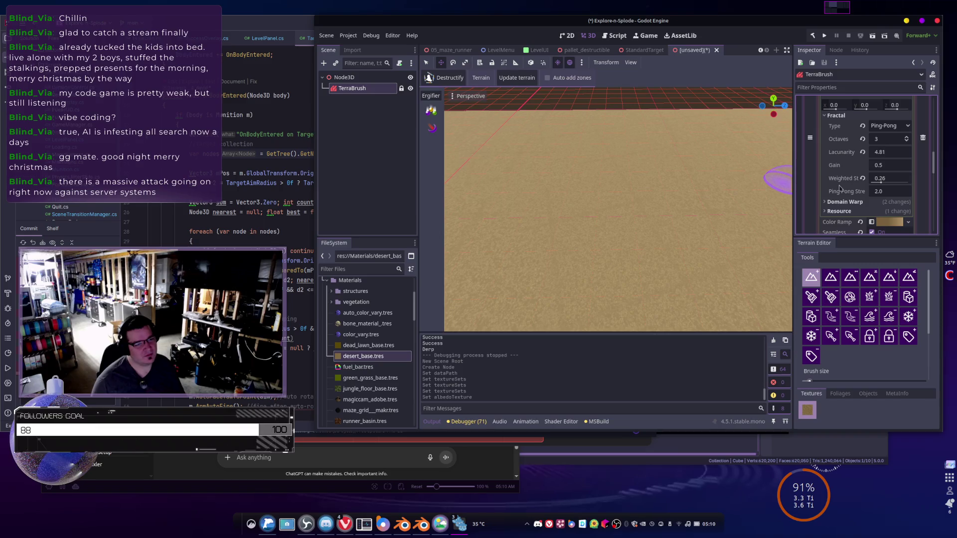
click(837, 166)
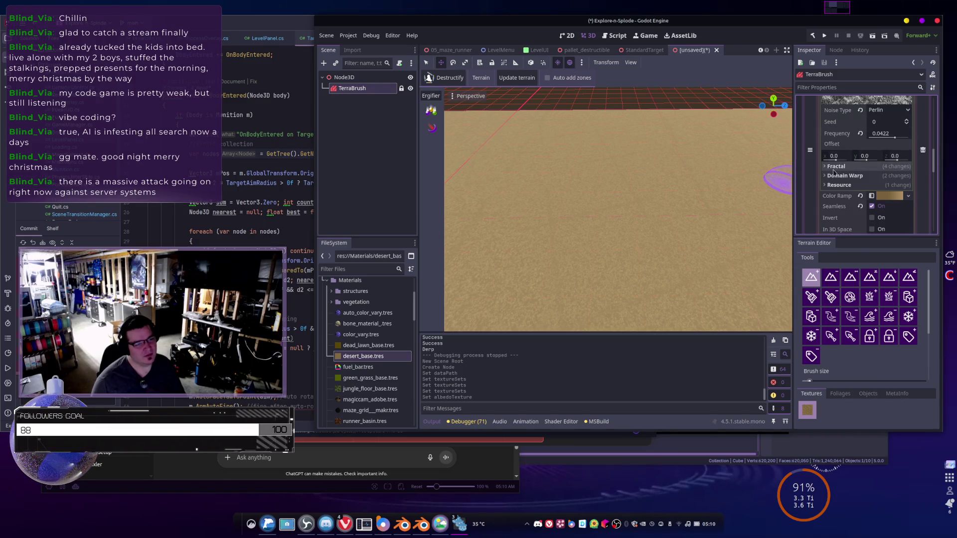
scroll(837, 169, down, 2)
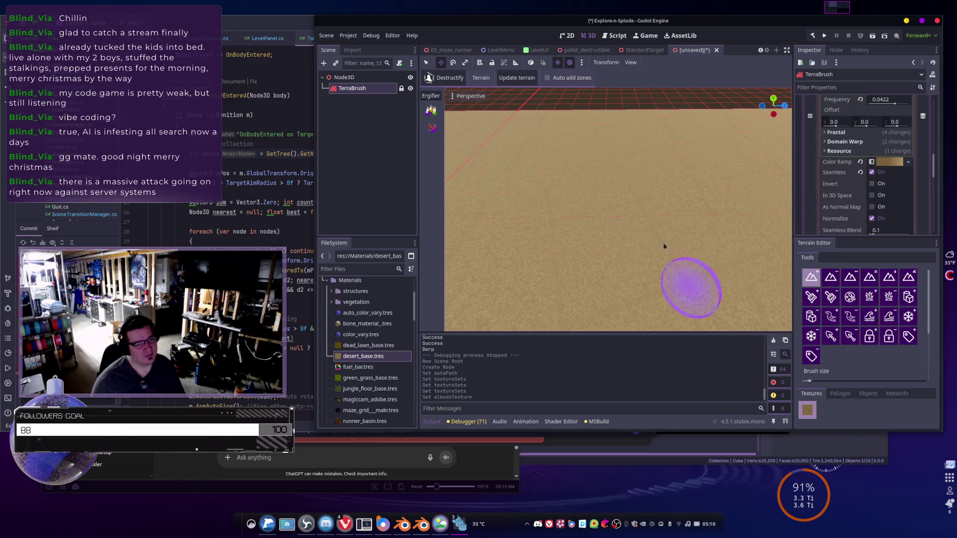
- Enable In 3D Space noise sampling and set Seamless Blend to 0.889
click(883, 197)
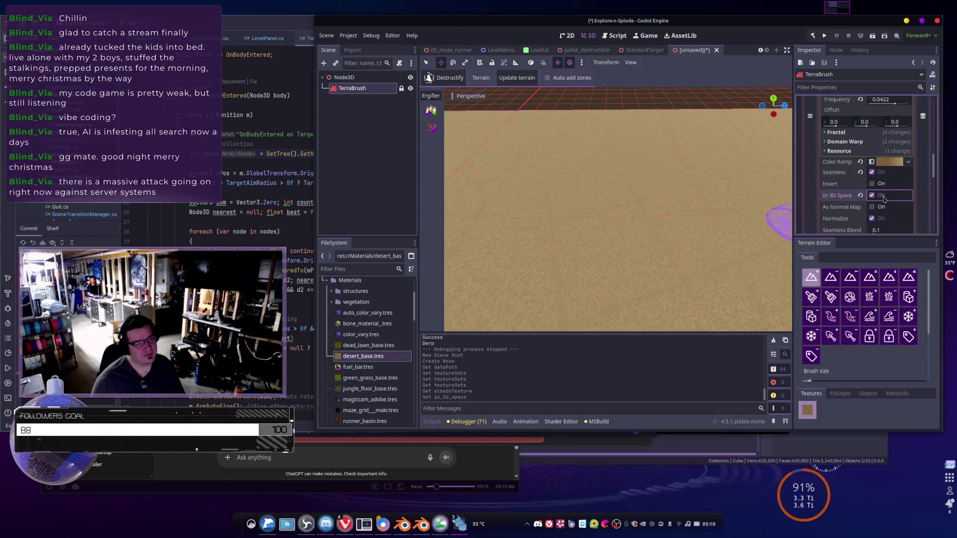
click(883, 198)
click(871, 197)
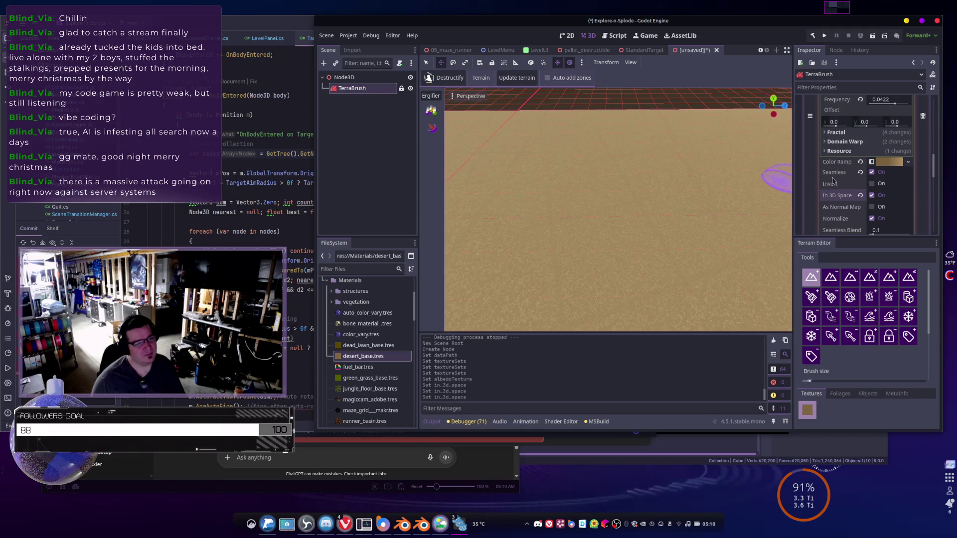
scroll(832, 181, down, 3)
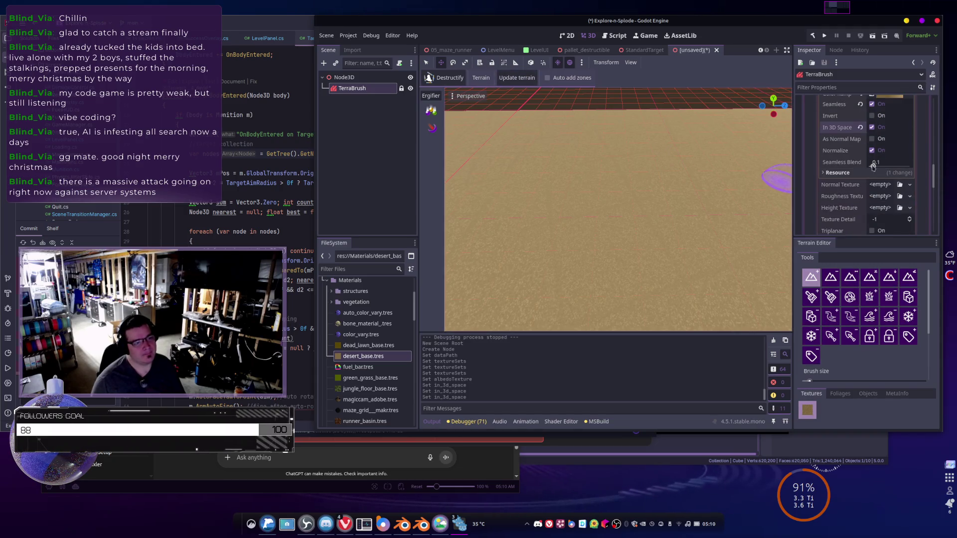
drag(872, 166, 874, 166)
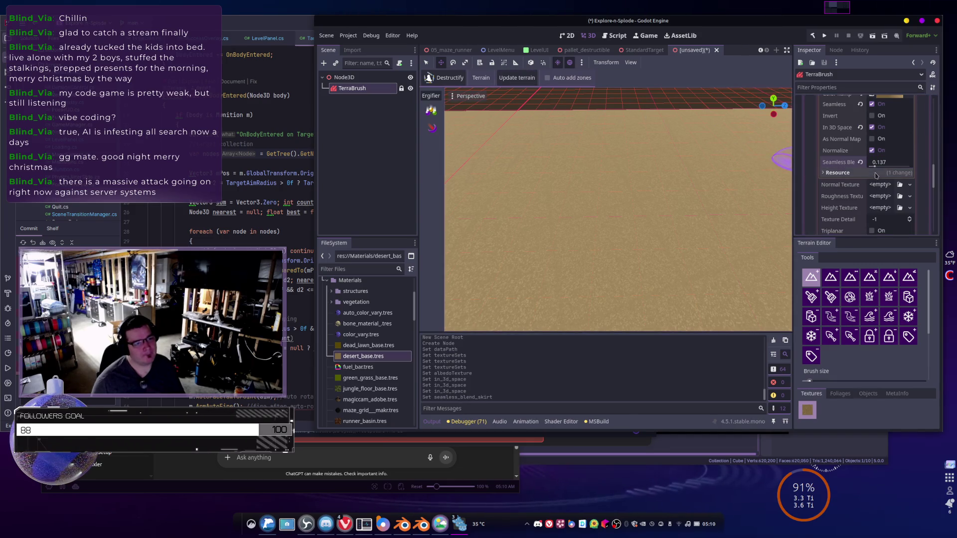
drag(878, 166, 912, 173)
drag(851, 173, 907, 176)
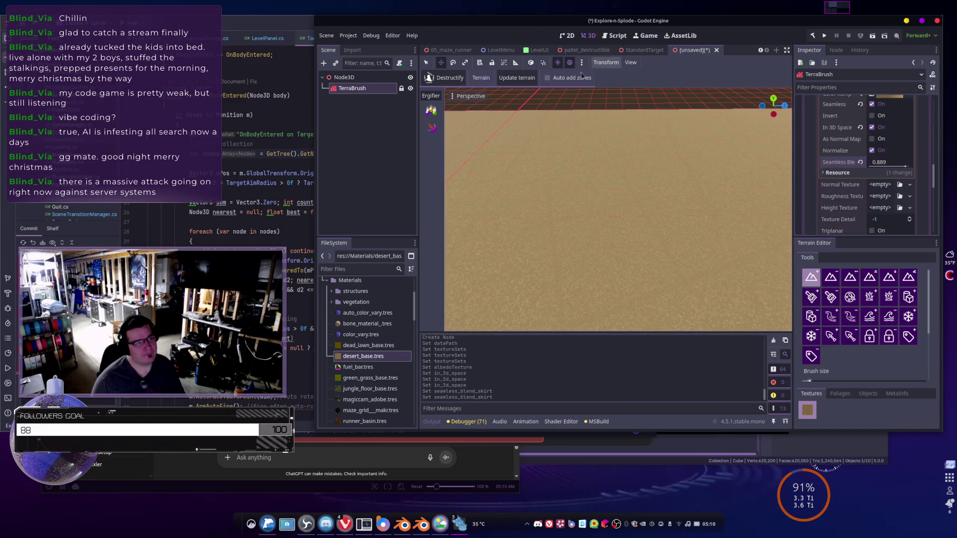
- Update the terrain and orbit to a low view of the regenerated desert
click(526, 77)
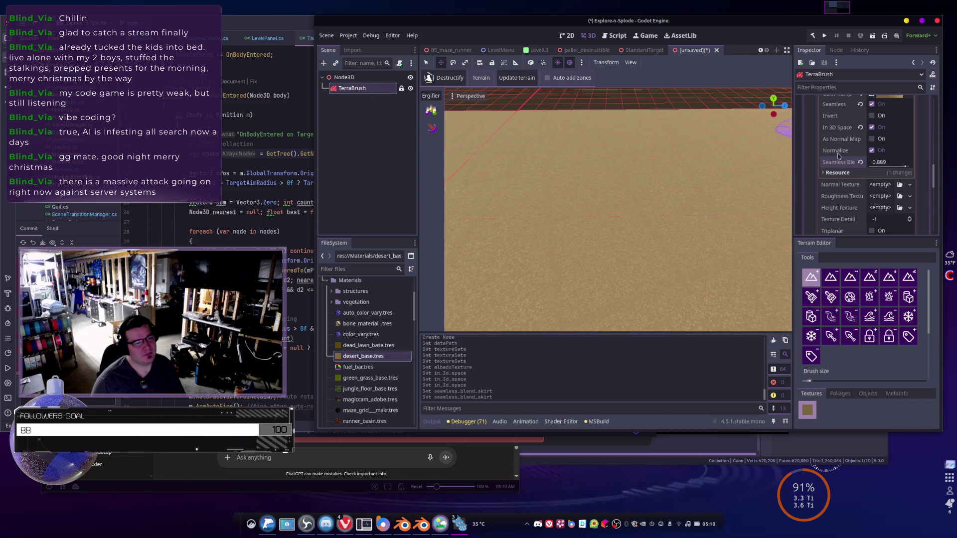
scroll(854, 132, up, 2)
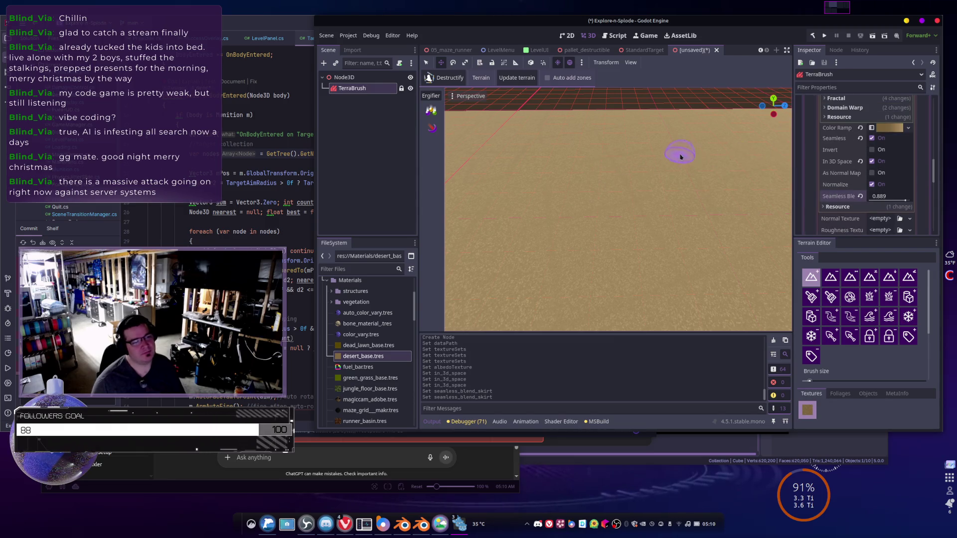
mouse_move(680, 157)
mouse_down()
mouse_move(645, 231)
mouse_move(611, 229)
mouse_move(617, 219)
mouse_move(630, 230)
mouse_move(638, 226)
mouse_move(621, 224)
mouse_move(686, 231)
mouse_move(628, 221)
mouse_up()
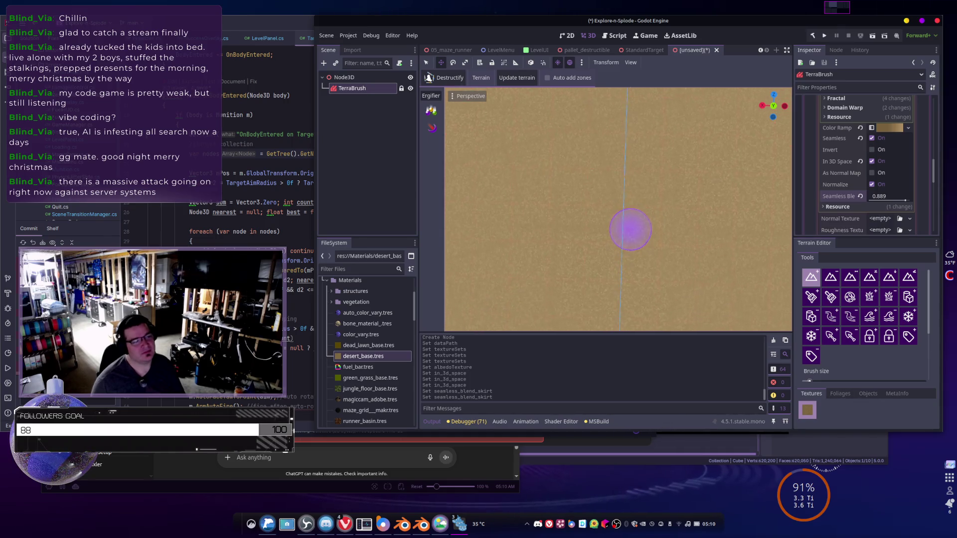
mouse_move(628, 231)
mouse_down()
mouse_move(619, 214)
mouse_move(608, 223)
mouse_move(630, 220)
mouse_move(646, 151)
mouse_up()
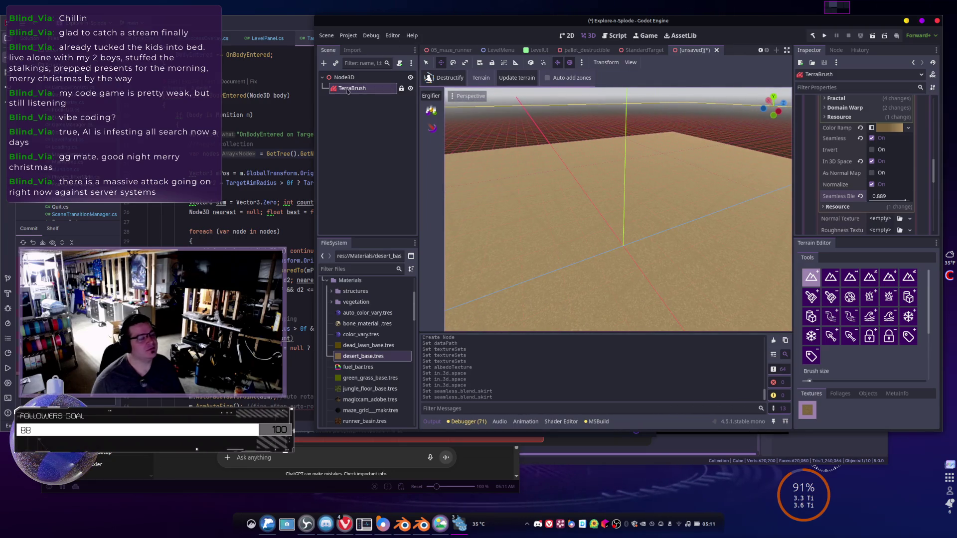
click(361, 78)
- Add a MeshInstance3D child under Node3D and drag it up and along X above the terrain
right_click(361, 80)
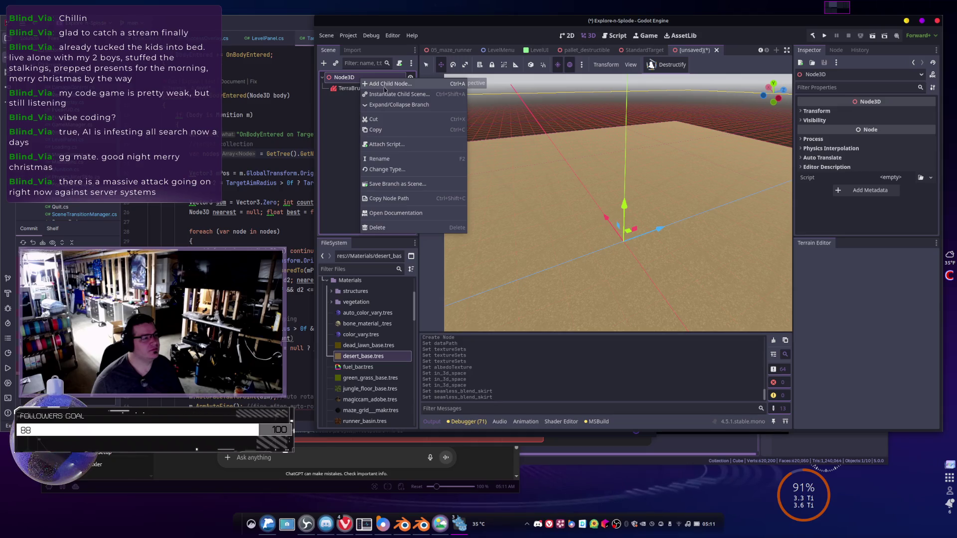
click(384, 88)
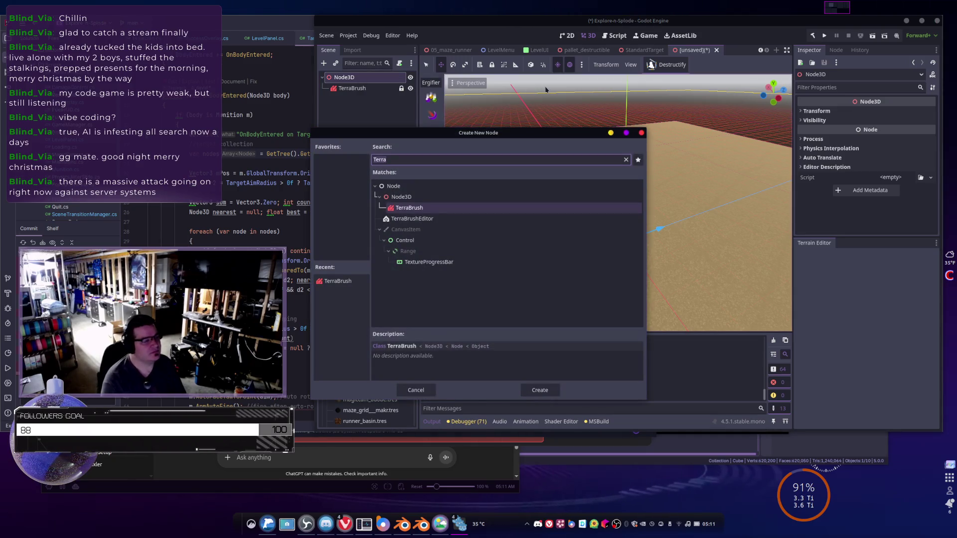
text(MeshIn)
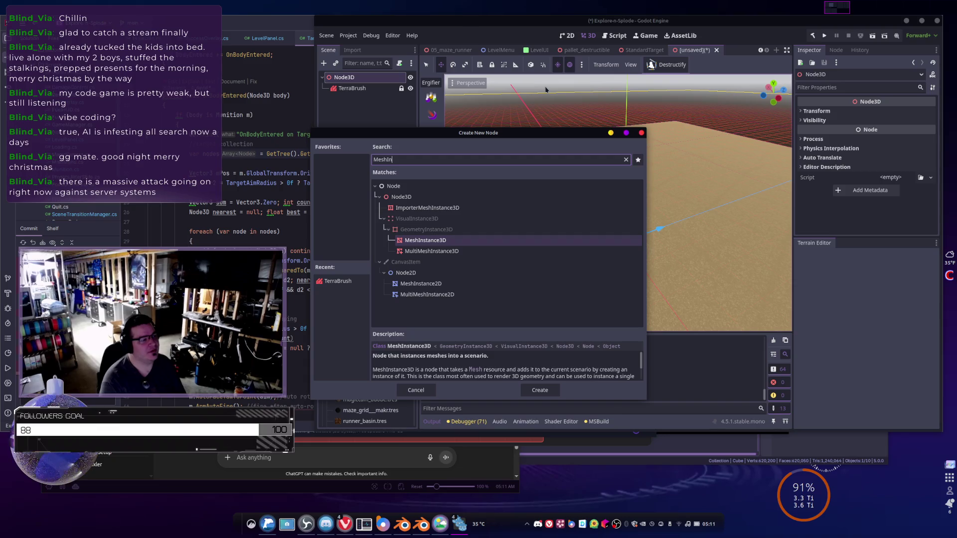
key(Return)
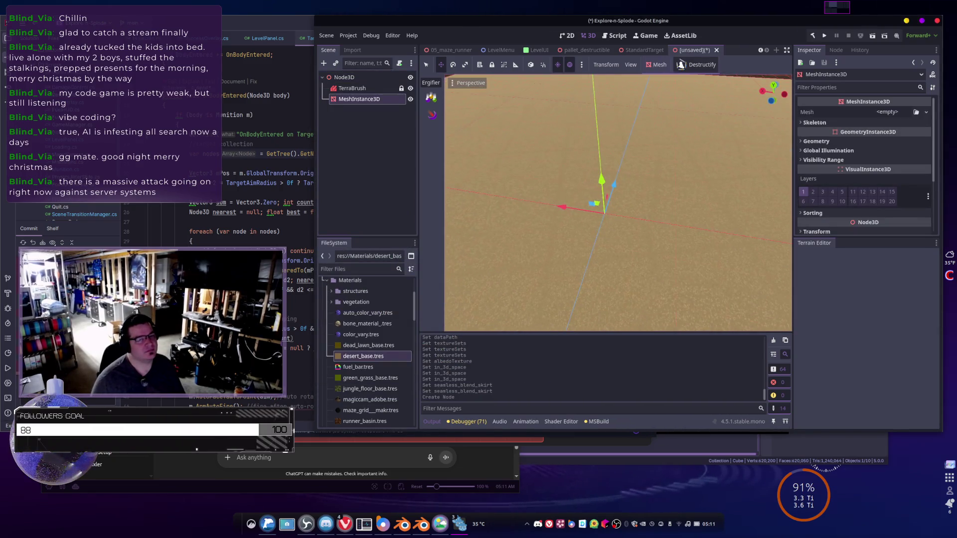
mouse_move(603, 183)
mouse_down()
mouse_move(602, 158)
mouse_move(604, 181)
mouse_move(577, 224)
mouse_move(578, 214)
mouse_move(698, 211)
mouse_move(461, 208)
mouse_up()
drag(549, 200, 623, 180)
key(s)
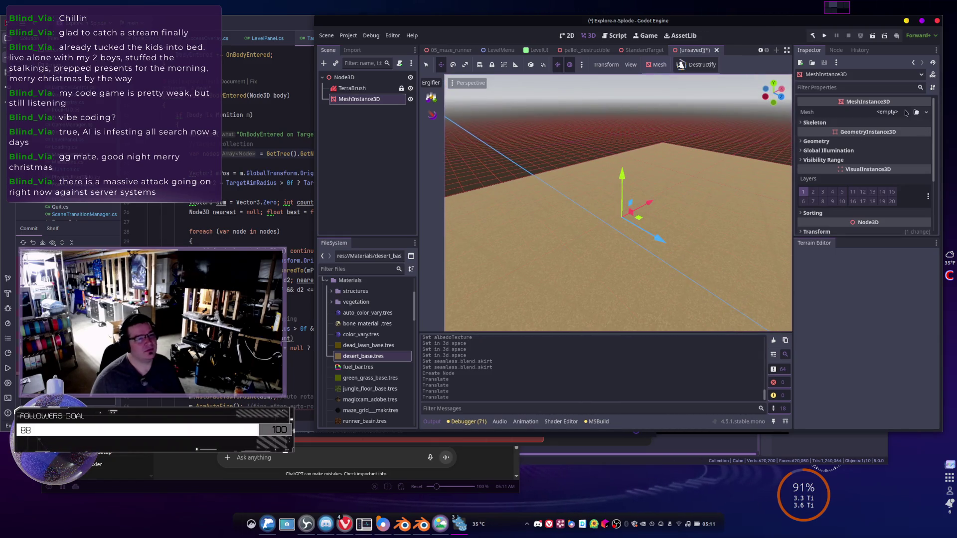
- Assign a new BoxMesh to the MeshInstance3D with size 40 × 16 × 85 m
click(889, 112)
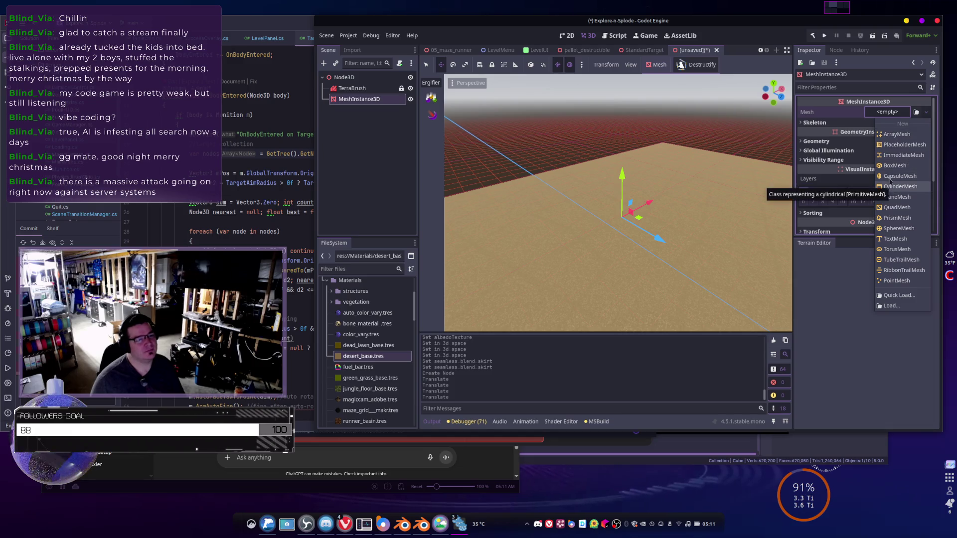
click(895, 166)
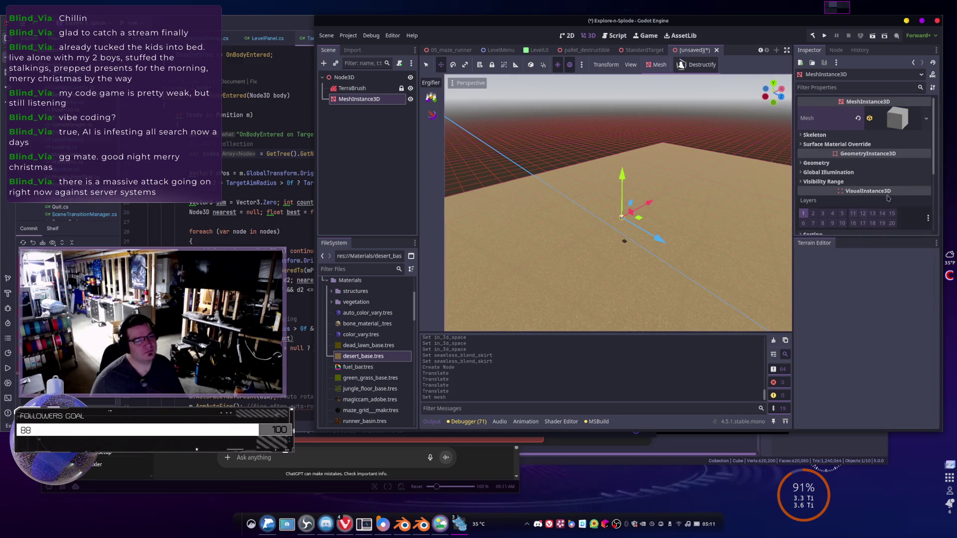
click(893, 119)
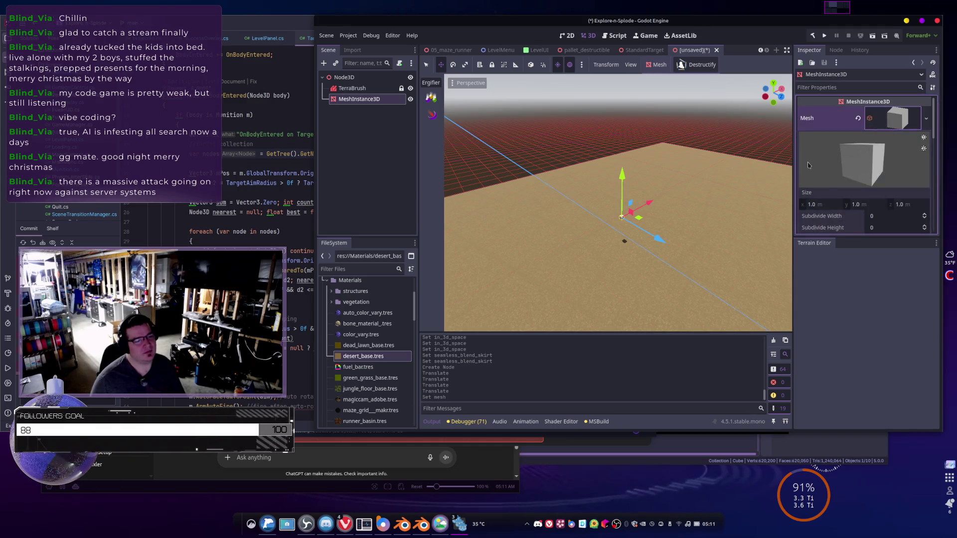
scroll(822, 180, down, 2)
click(822, 172)
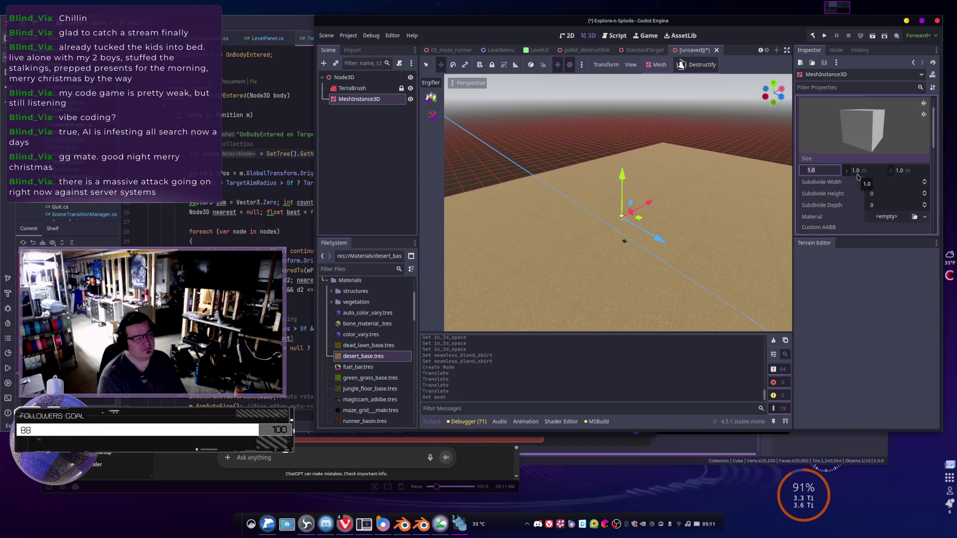
text(40)
key(Tab)
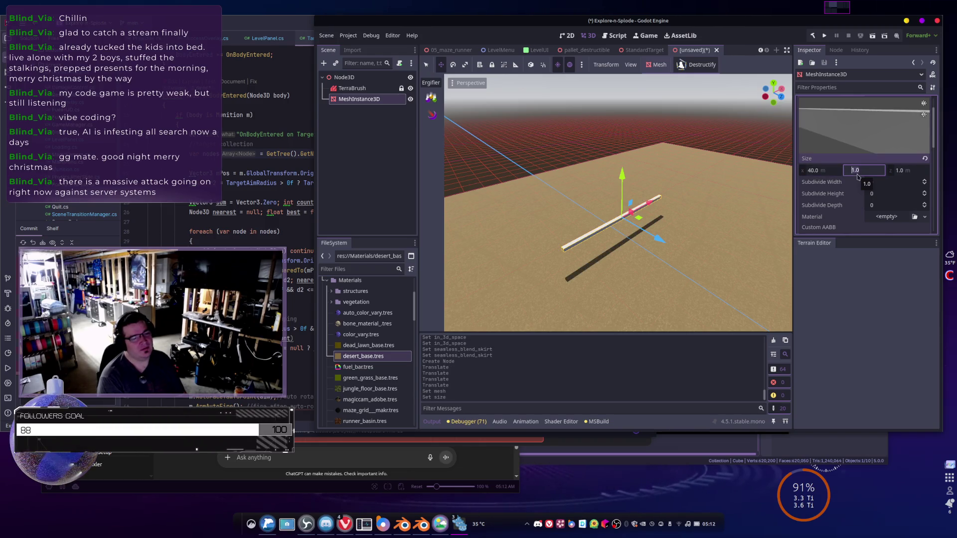
text(6)
key(Tab)
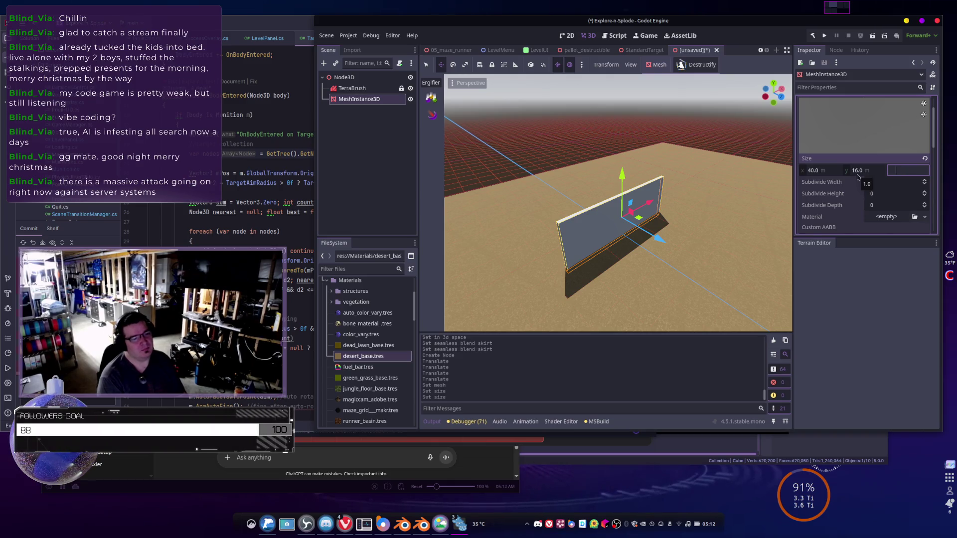
text(85)
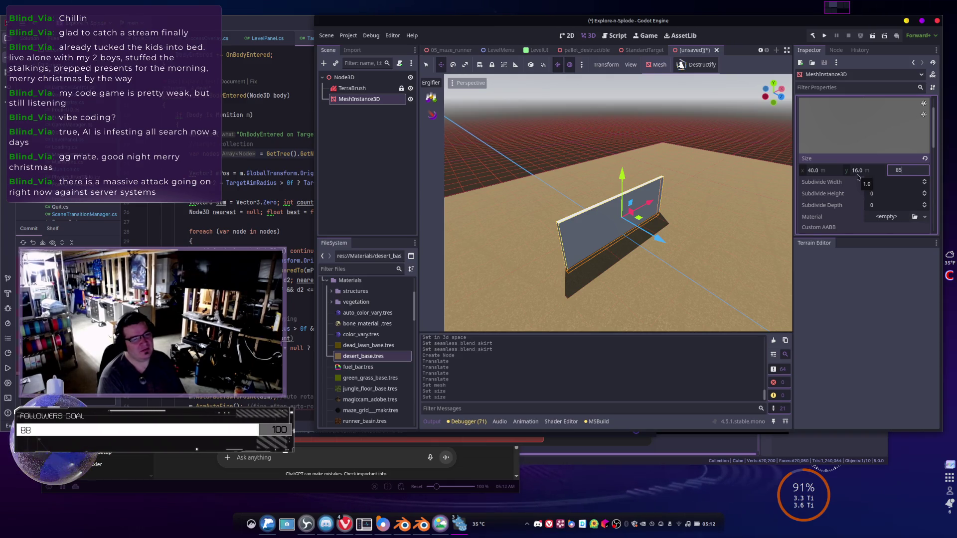
key(Return)
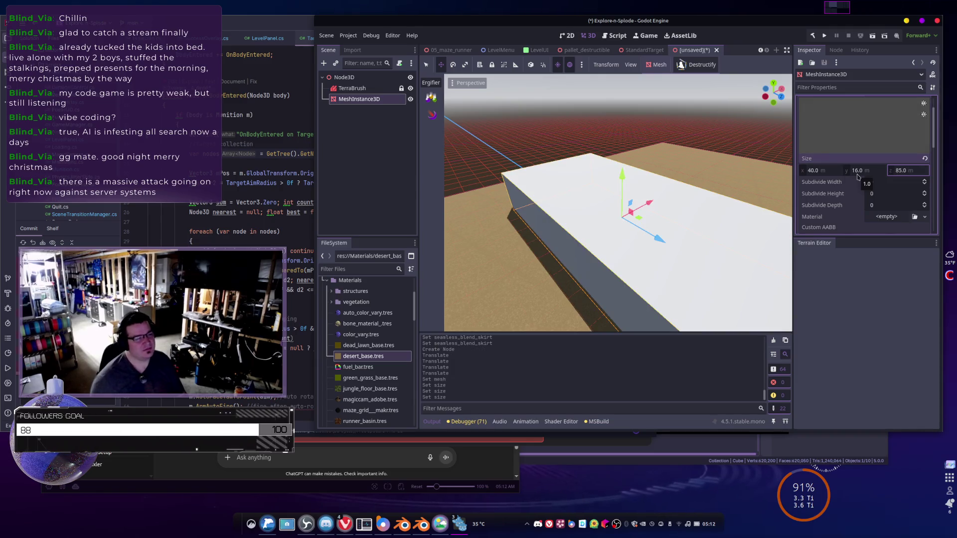
mouse_move(618, 199)
mouse_down()
mouse_move(538, 219)
mouse_move(654, 144)
mouse_move(645, 131)
mouse_move(646, 142)
mouse_move(608, 152)
mouse_move(758, 150)
mouse_up()
drag(518, 121, 517, 122)
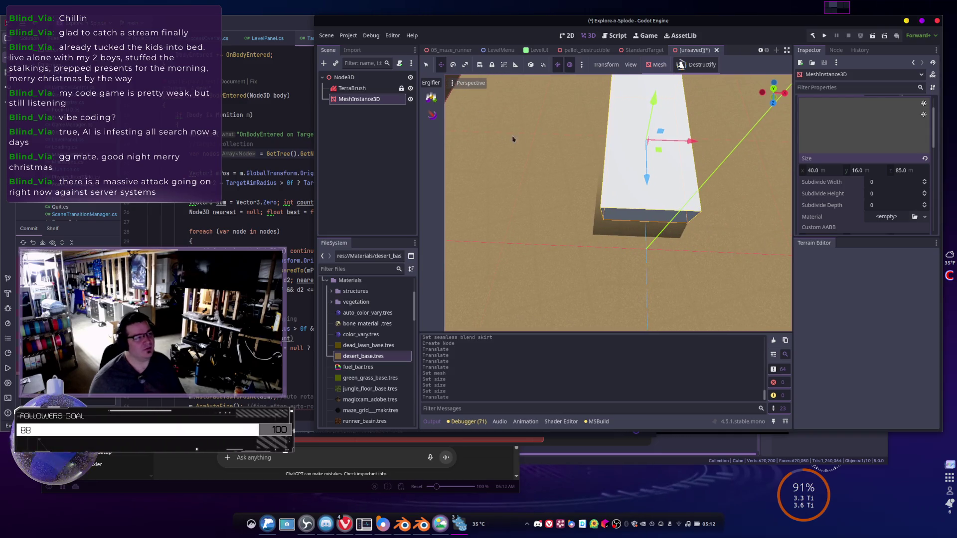
- Add a second MeshInstance3D, MeshInstance3D2, and give it a new BoxMesh
click(371, 123)
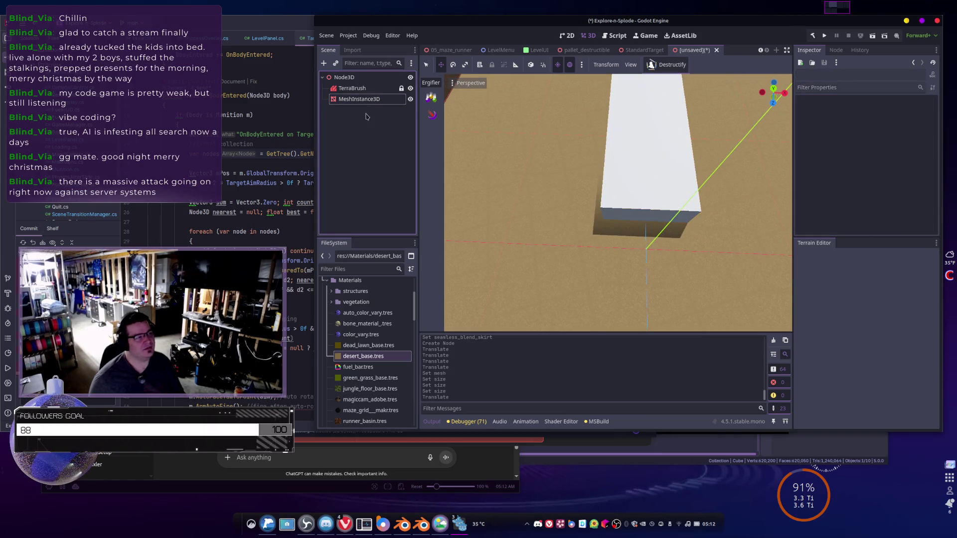
right_click(366, 120)
click(382, 124)
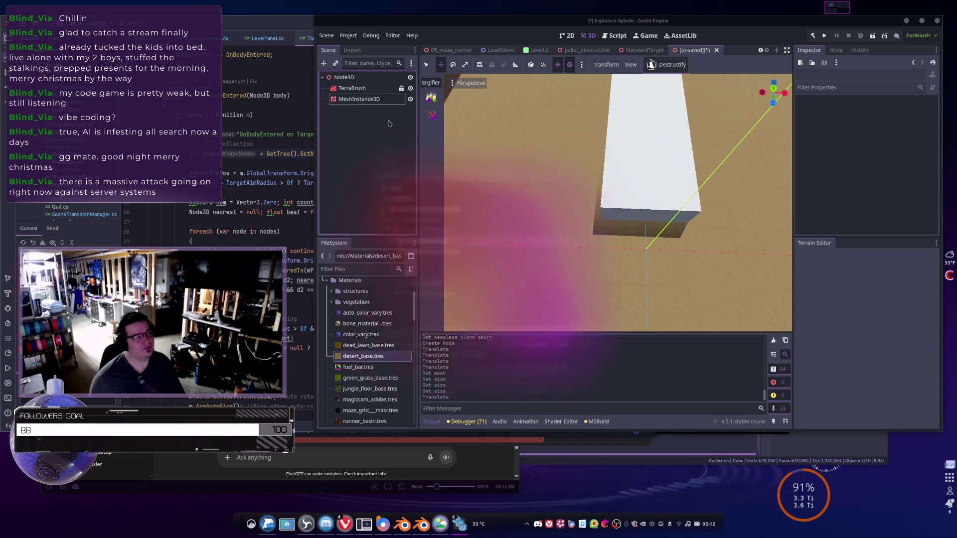
text(MeshIn)
key(Return)
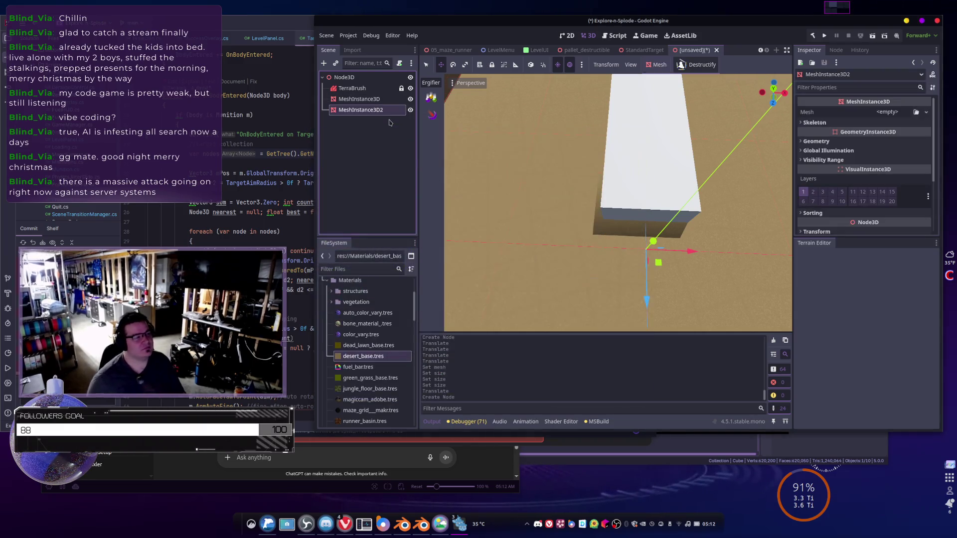
click(891, 115)
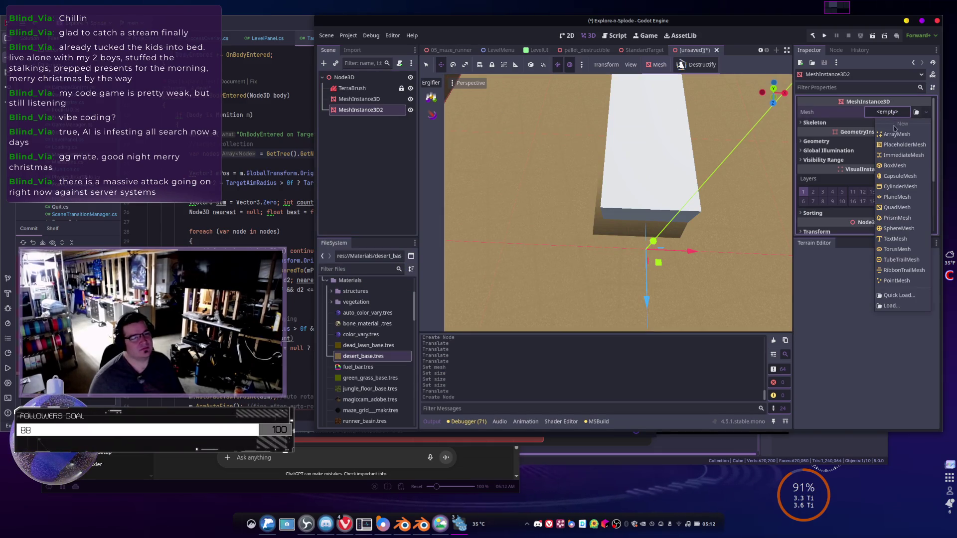
click(895, 166)
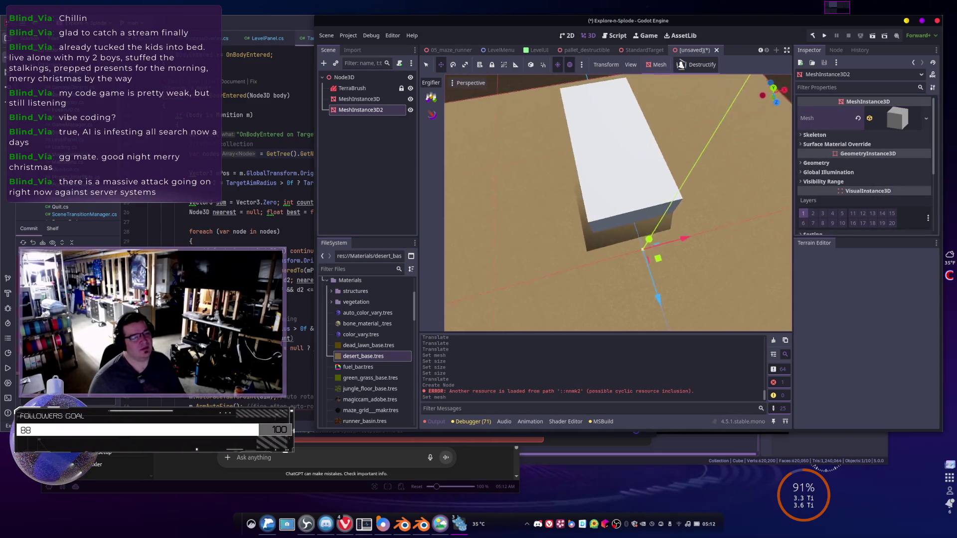
mouse_move(648, 214)
mouse_down()
mouse_move(634, 231)
mouse_move(669, 244)
mouse_move(679, 263)
mouse_move(466, 199)
mouse_move(561, 131)
mouse_move(607, 207)
mouse_move(670, 176)
mouse_up()
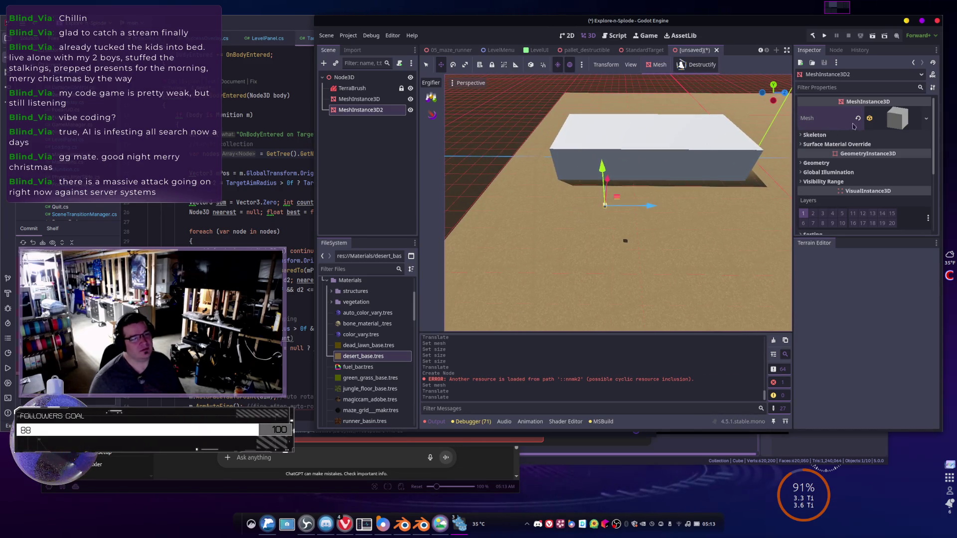
click(892, 126)
- Resize the second box mesh to 65 × 5 × 0.1 m
scroll(831, 209, down, 2)
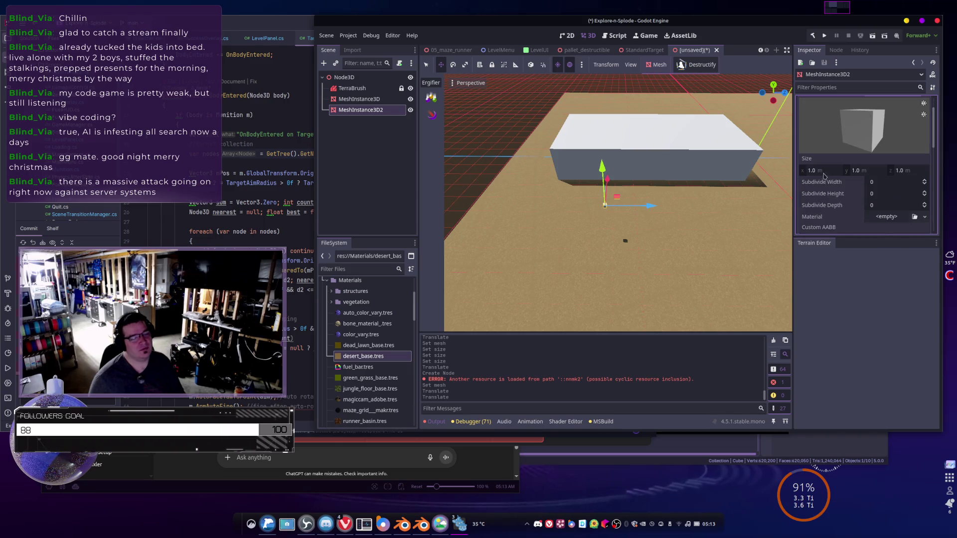
click(821, 170)
text(5)
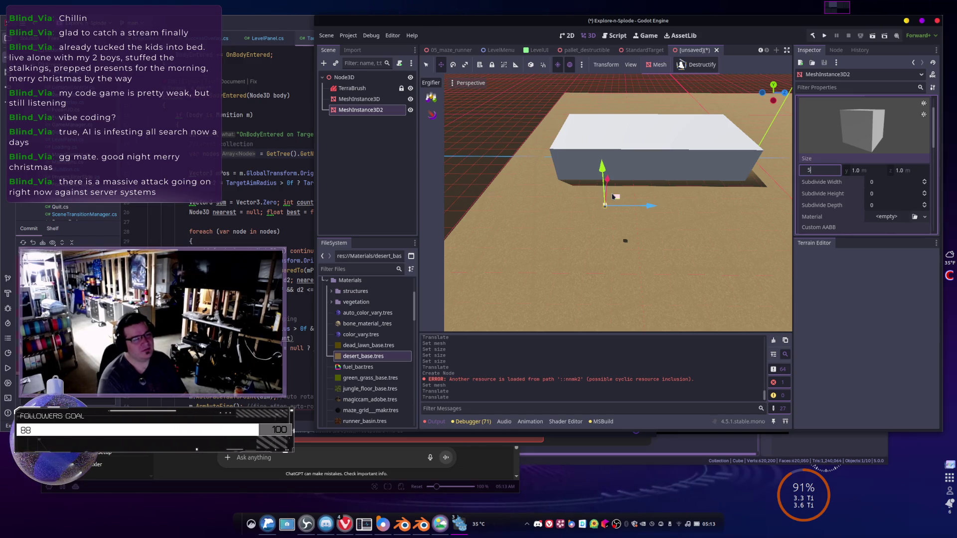
key(Tab)
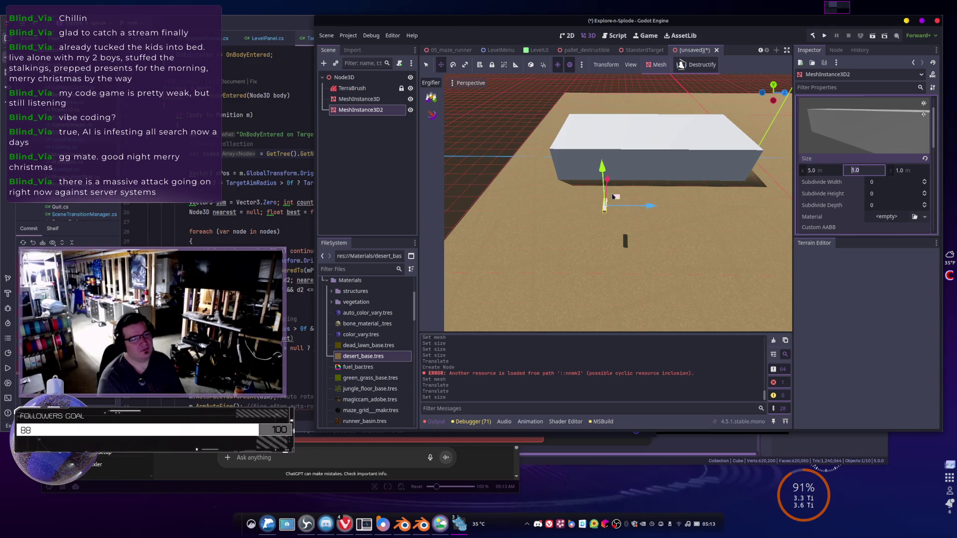
text(5)
key(shift+Tab)
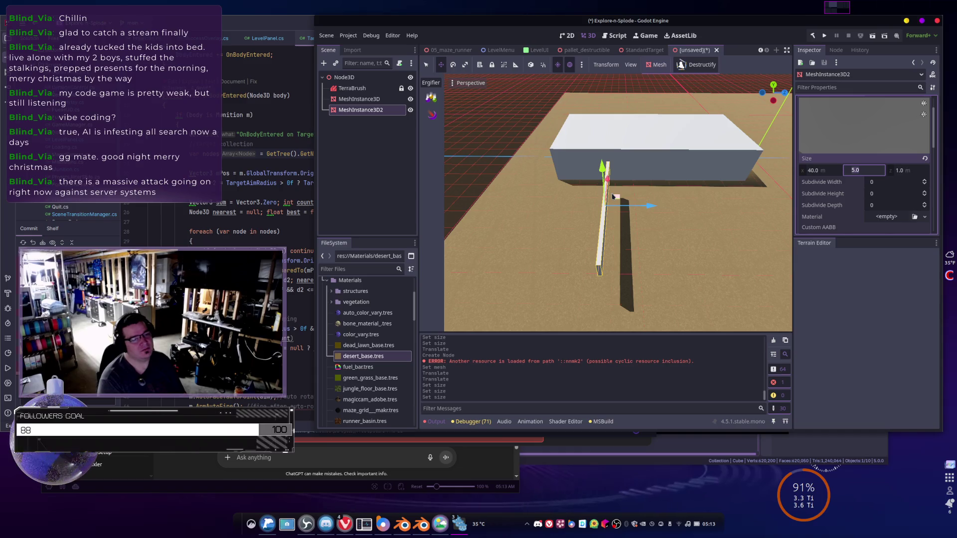
key(shift+Tab)
text(65)
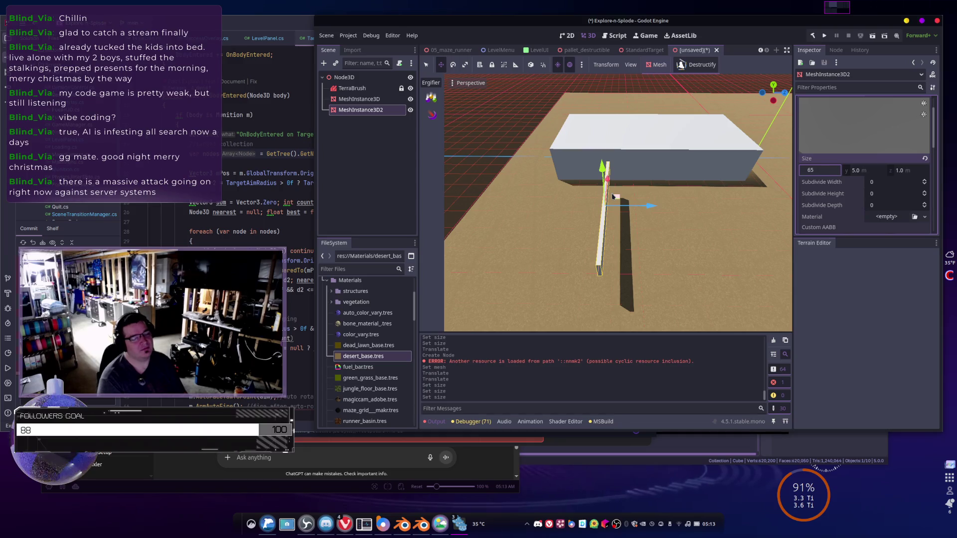
key(Tab)
key(Tab)
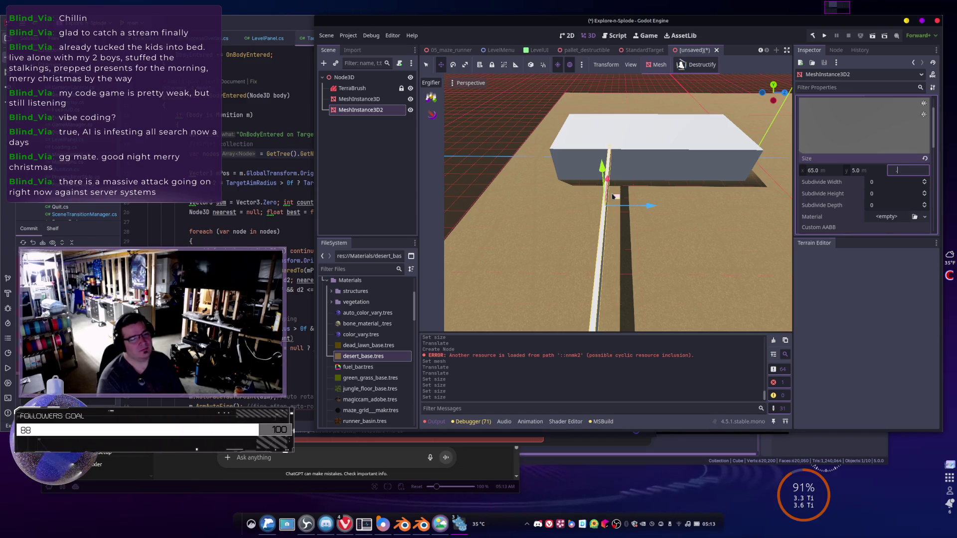
text(0.1)
key(Return)
- Move the thin plank to the left along the ground
mouse_move(591, 194)
mouse_down()
mouse_move(458, 179)
mouse_move(562, 191)
mouse_move(780, 282)
mouse_up()
key(f)
drag(648, 209, 692, 210)
drag(635, 172, 514, 171)
drag(548, 199, 400, 118)
right_click(379, 115)
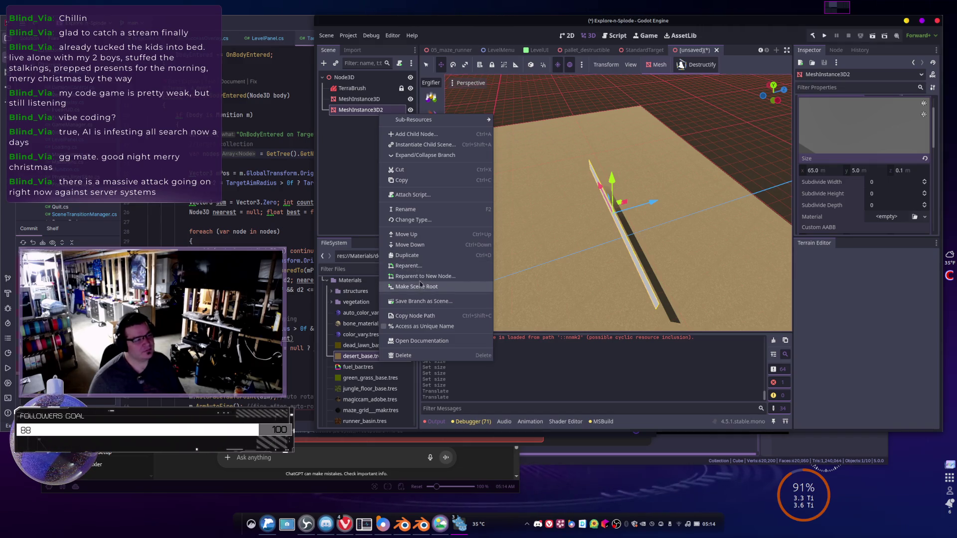
- Reparent the plank under a new StaticBody3D and create a trimesh sibling collision shape
click(414, 276)
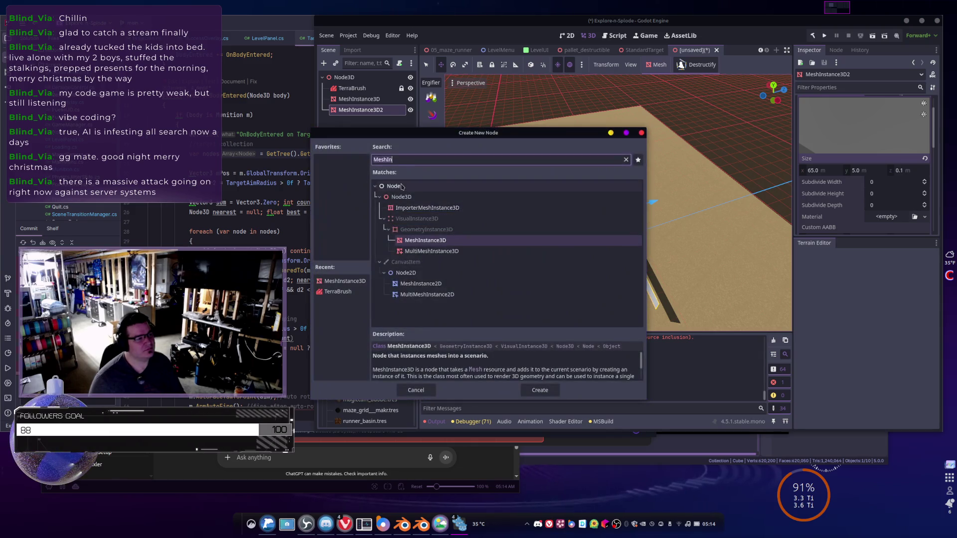
text(Stat)
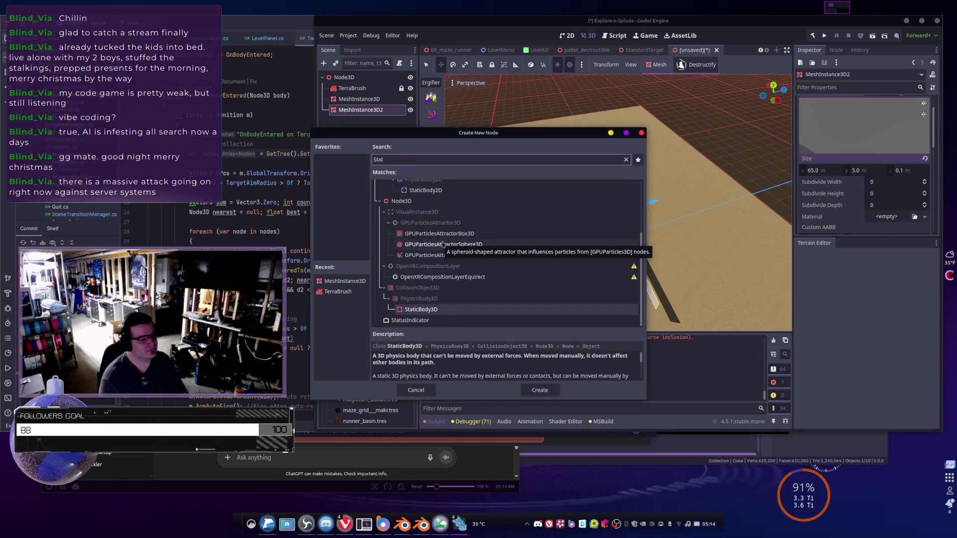
key(Return)
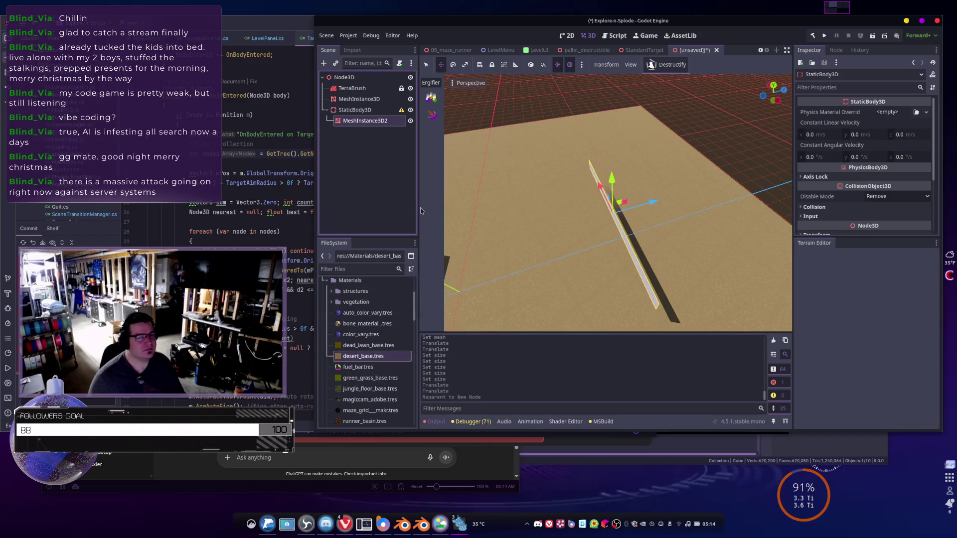
click(365, 121)
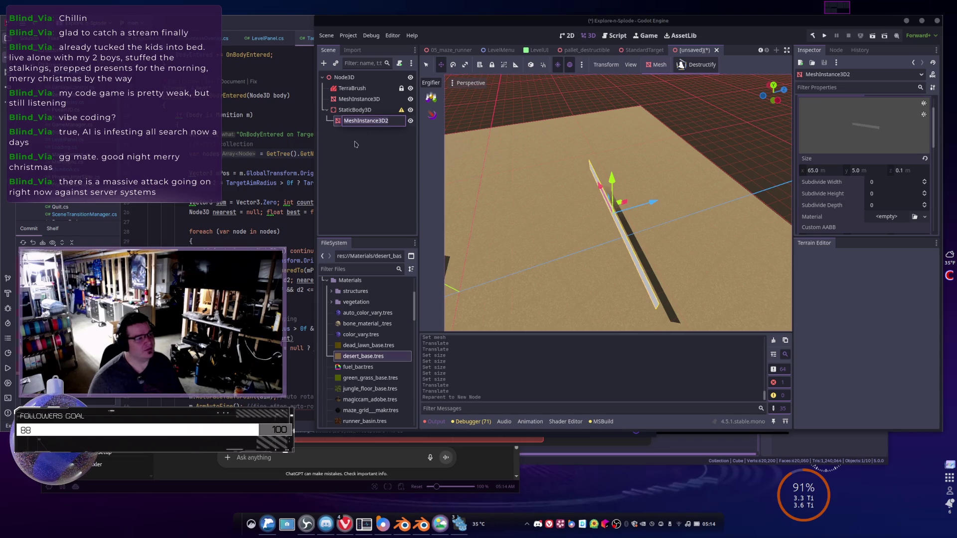
click(656, 67)
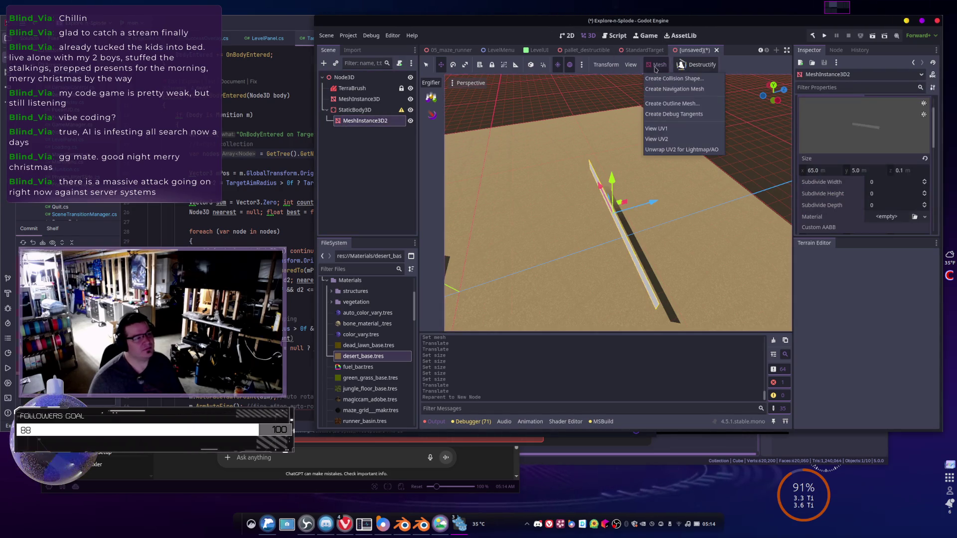
click(661, 79)
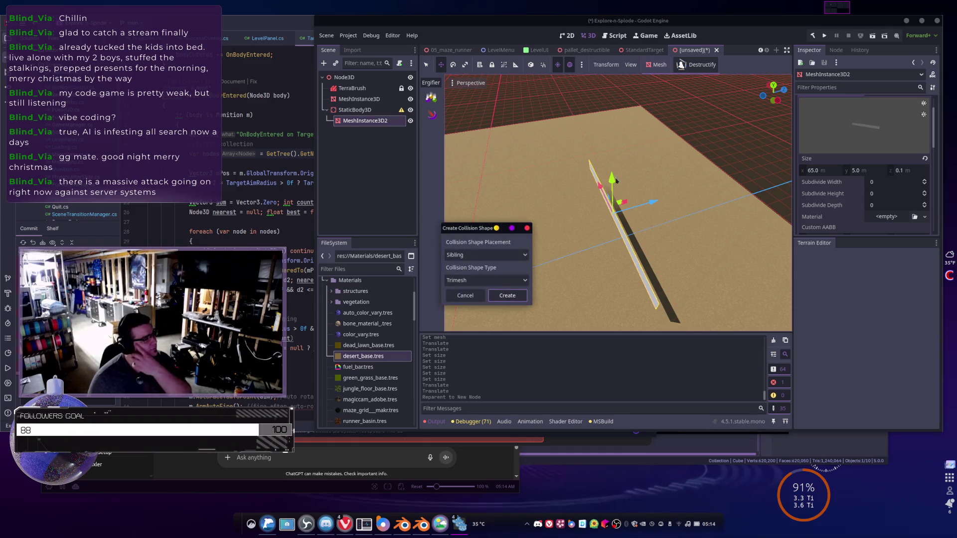
click(512, 296)
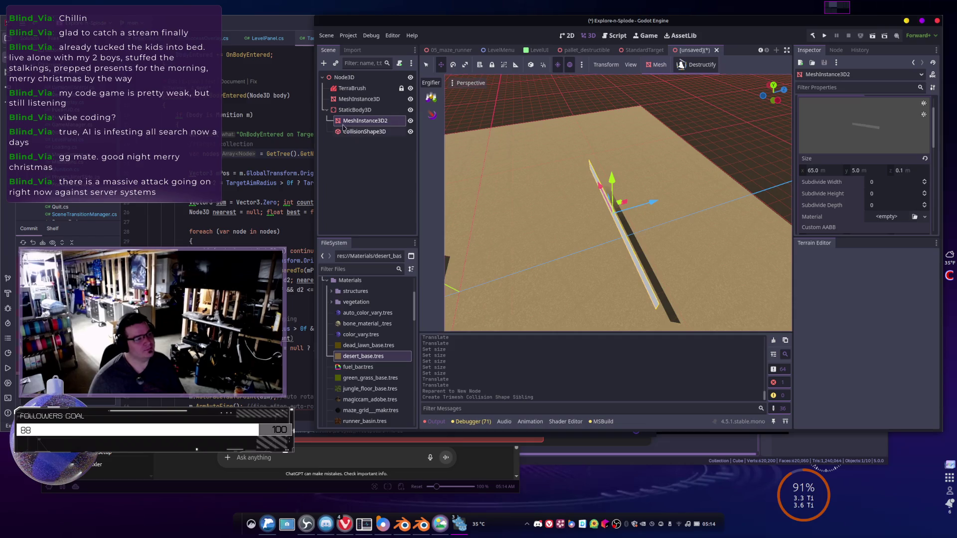
- Rename the plank's StaticBody3D to Fence
click(353, 112)
click(358, 111)
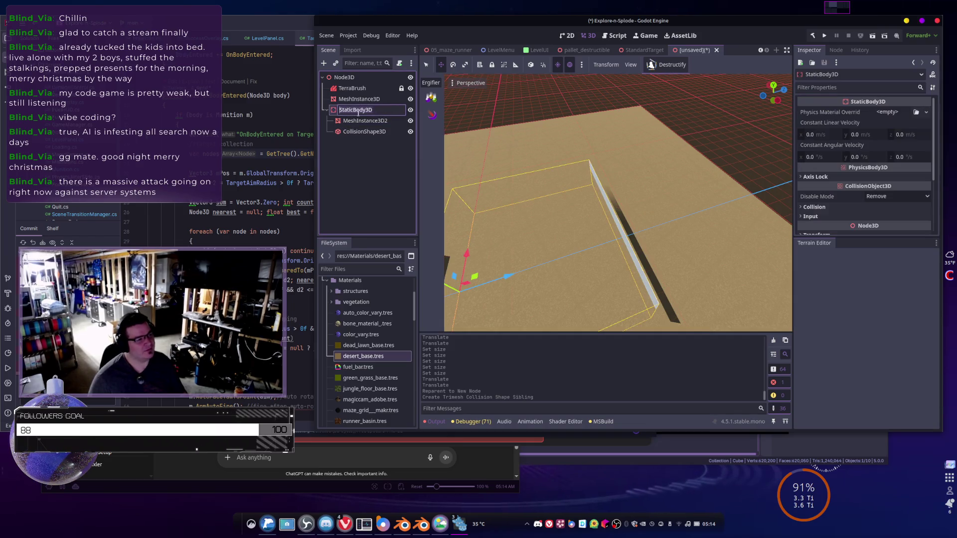
text(Fence)
key(Return)
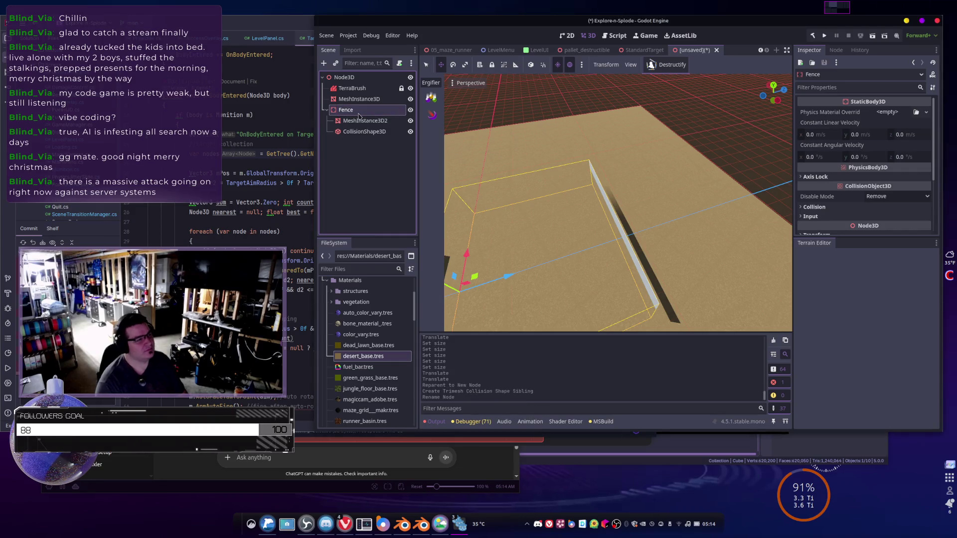
mouse_move(498, 200)
mouse_down()
mouse_move(548, 175)
mouse_move(535, 162)
mouse_up()
- Reset the position of the fence's mesh and collision shape to zero
click(366, 121)
shift+click(377, 131)
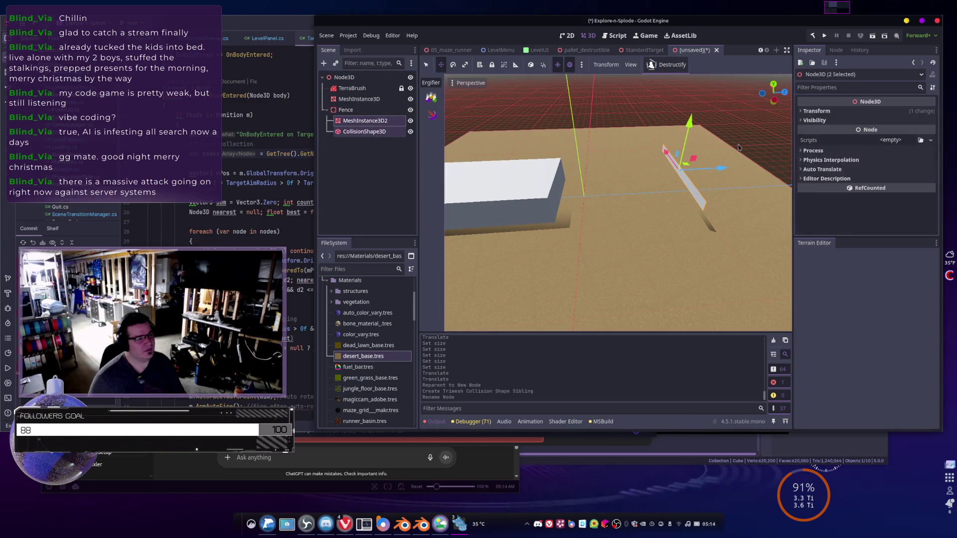
click(927, 121)
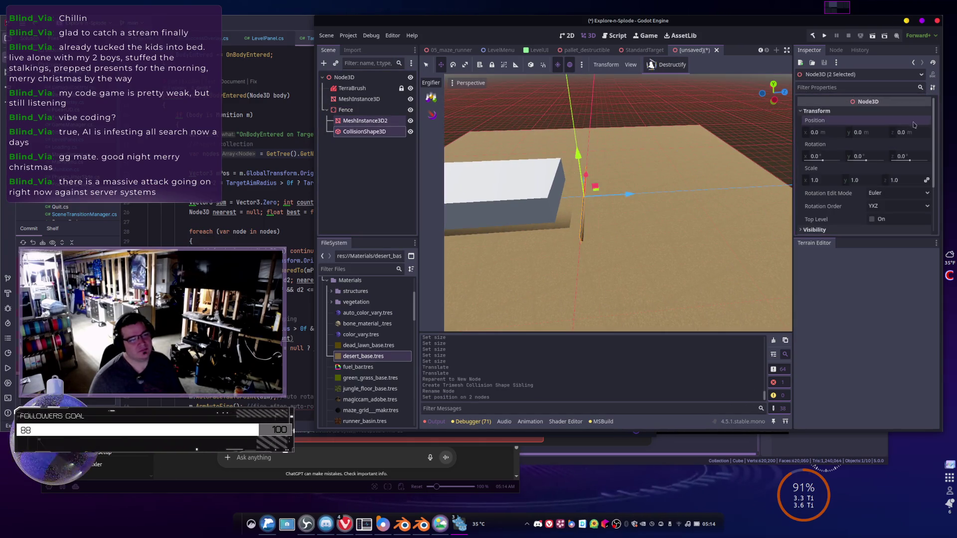
click(327, 111)
drag(573, 199, 603, 200)
mouse_move(544, 158)
mouse_down()
mouse_move(588, 142)
mouse_move(584, 163)
mouse_move(613, 162)
mouse_move(584, 162)
mouse_up()
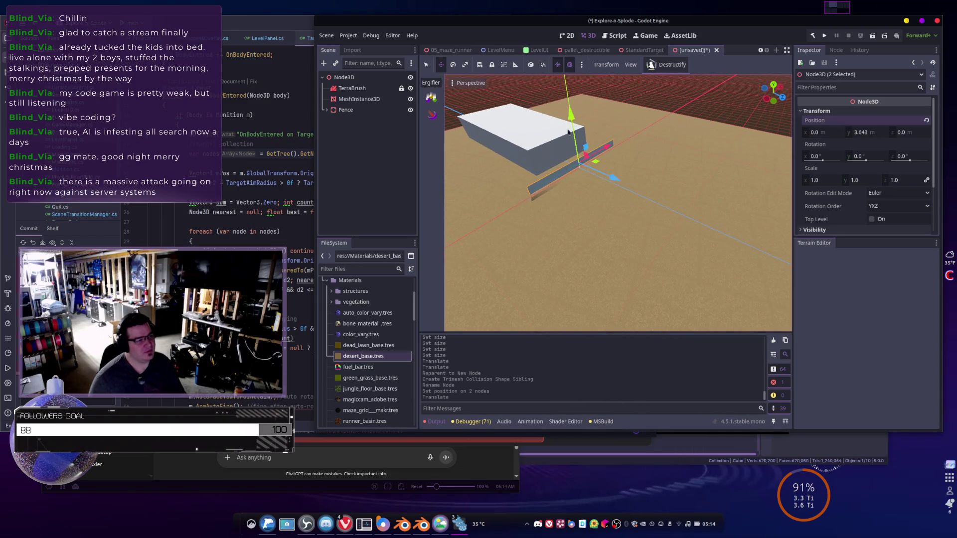
- Move the plank down and along Z to about 0, 2.266, 59.785
drag(572, 118, 571, 118)
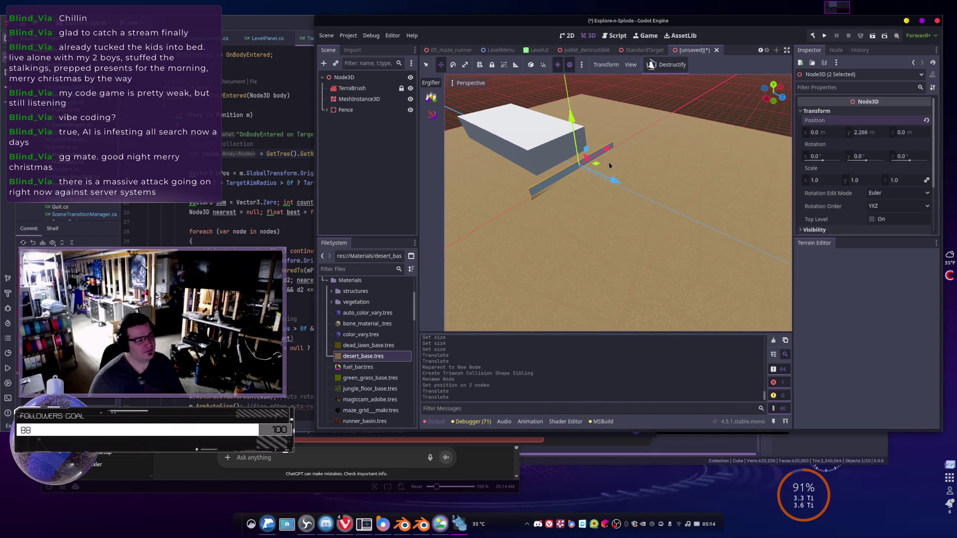
drag(614, 181, 755, 220)
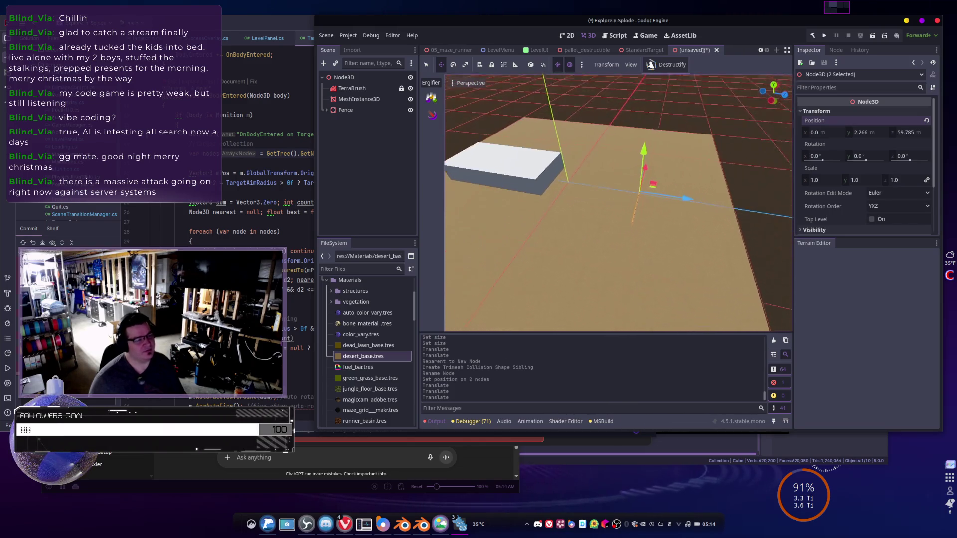
right_click(689, 200)
key(w)
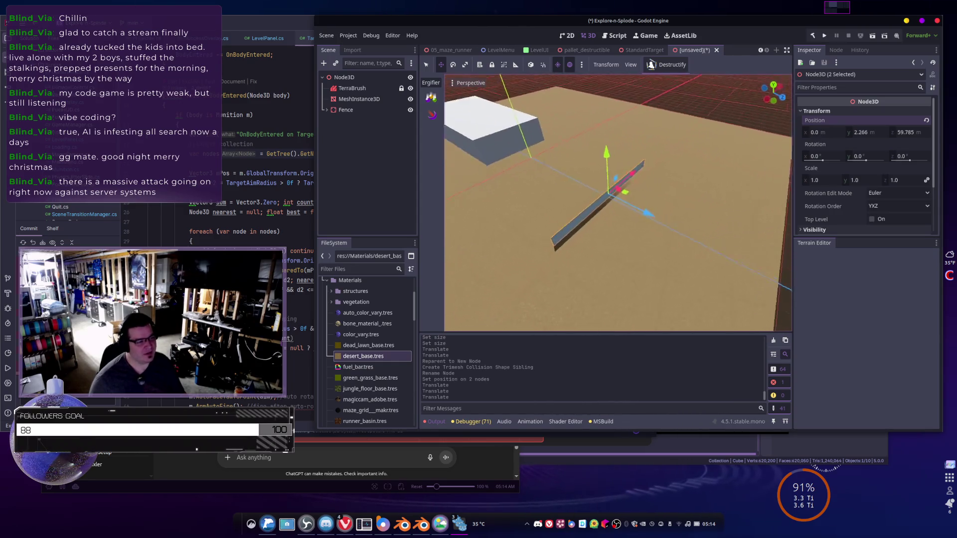
key(a)
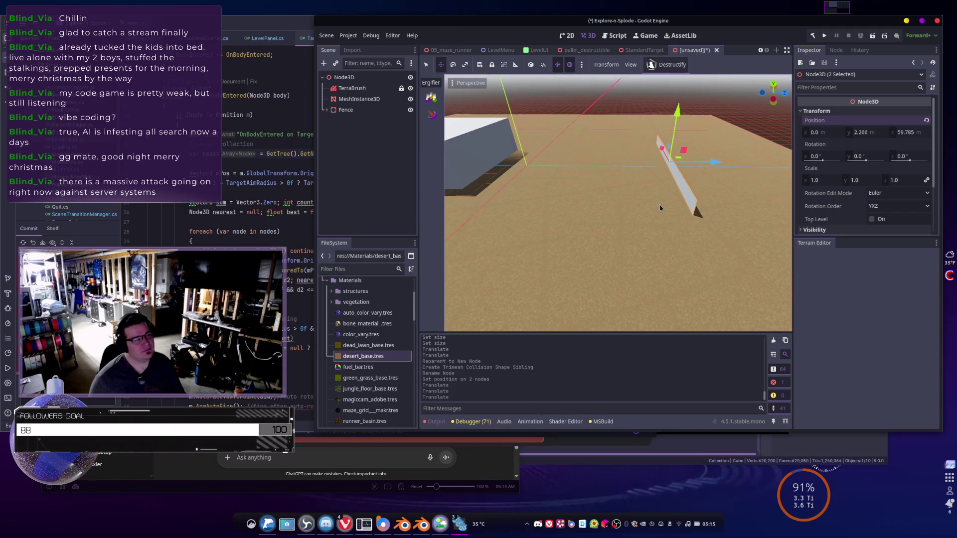
key(ctrl+a)
key(Escape)
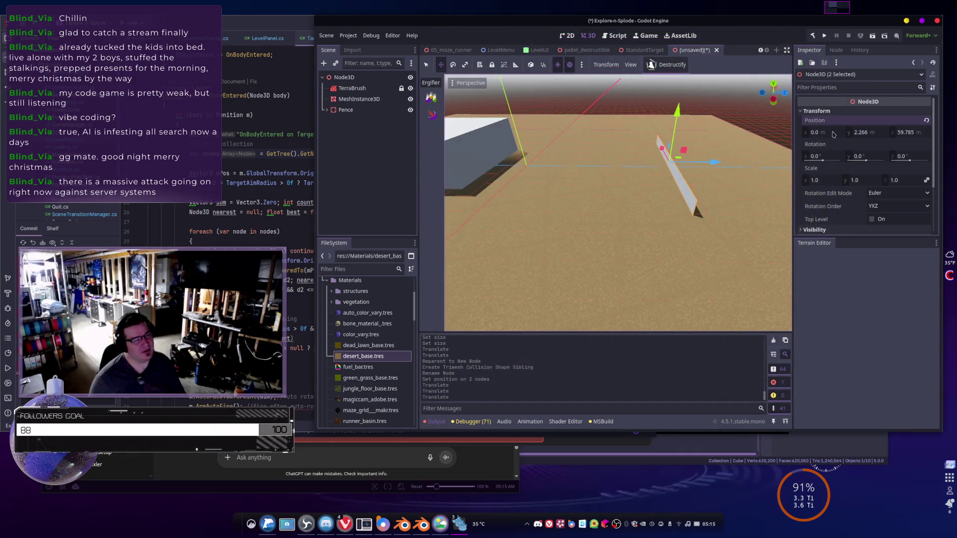
click(353, 101)
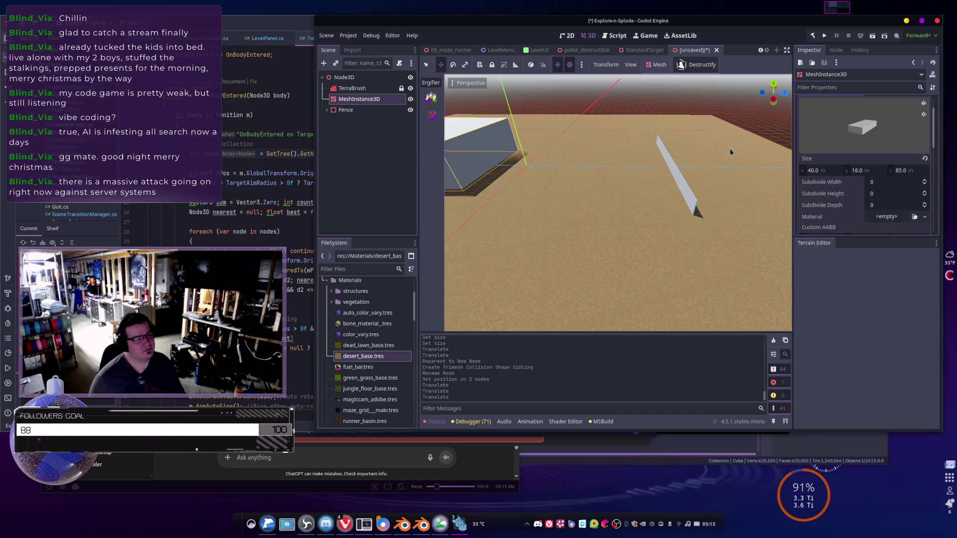
- Set the position of the fence's mesh and collision shape in the Transform values
click(357, 109)
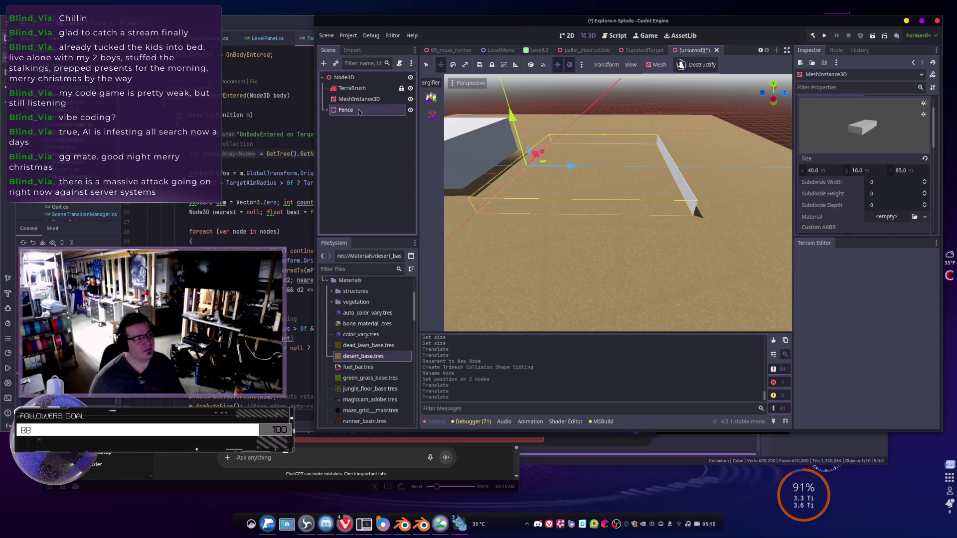
click(326, 110)
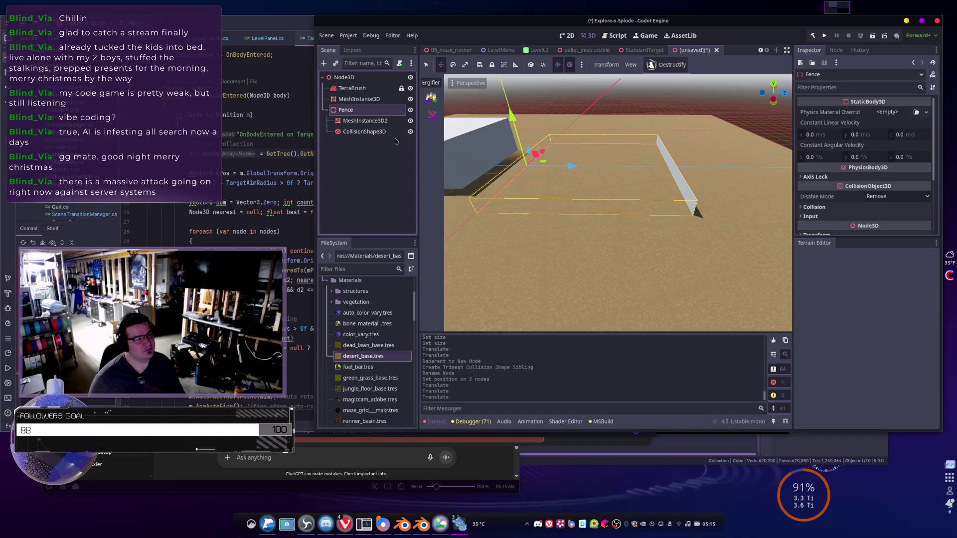
click(369, 131)
ctrl+click(366, 120)
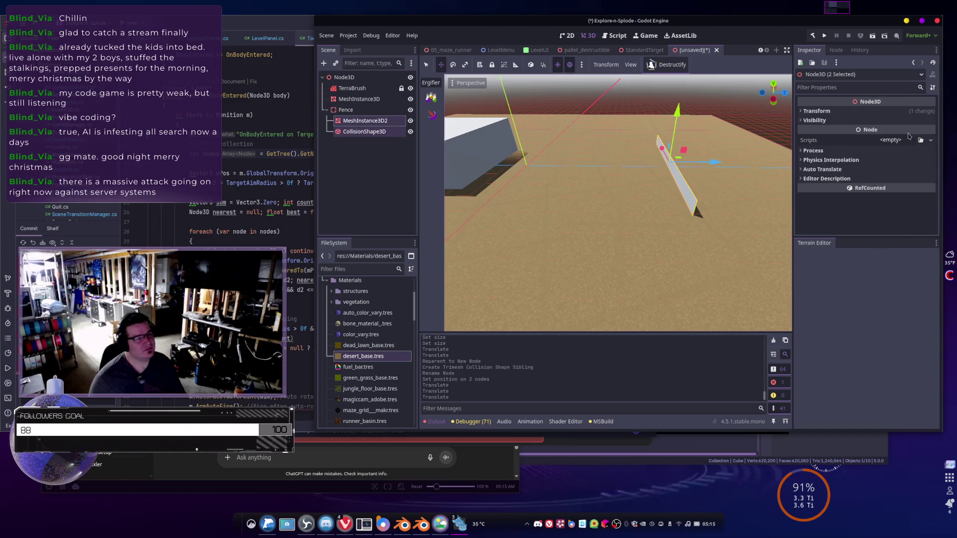
click(816, 112)
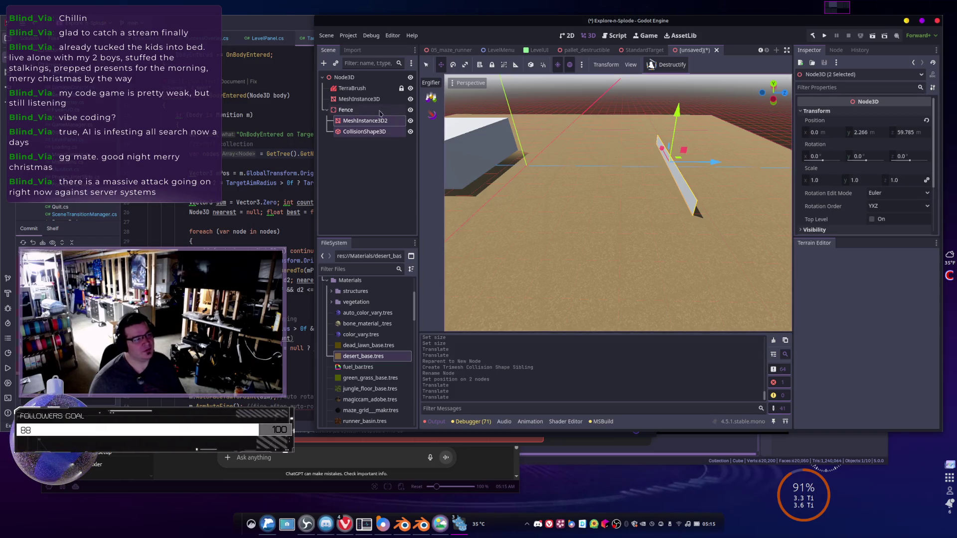
click(925, 122)
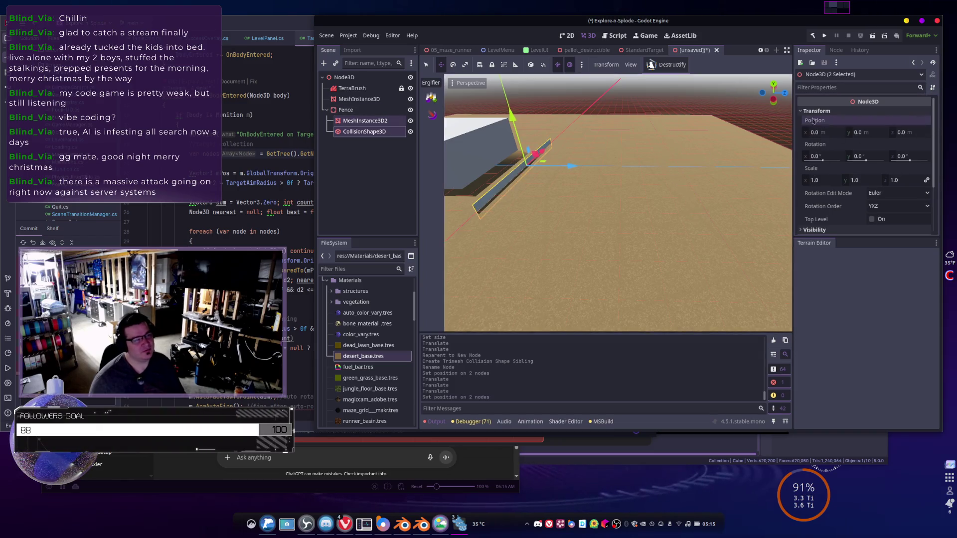
- Duplicate Fence as Fence2 and place the copy to the right
click(347, 109)
key(shift+d)
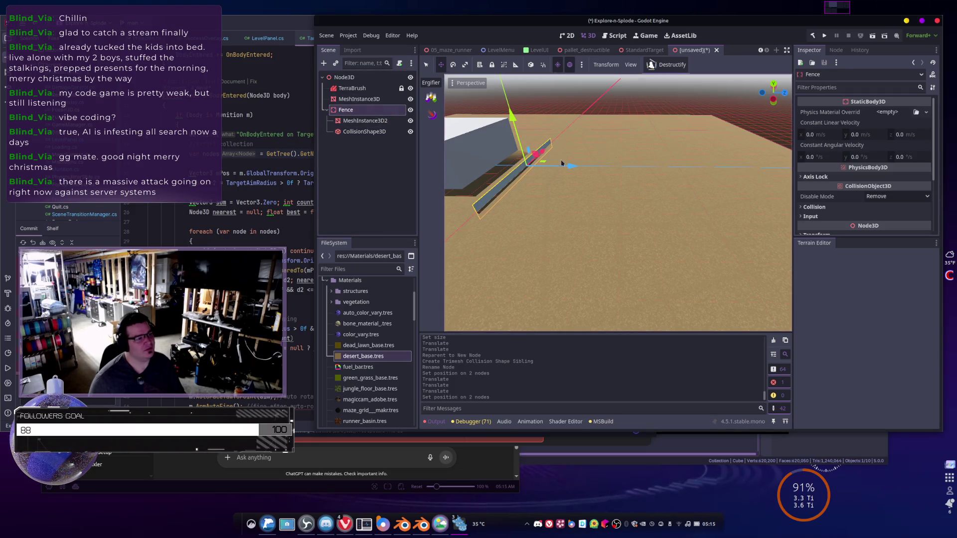
click(719, 180)
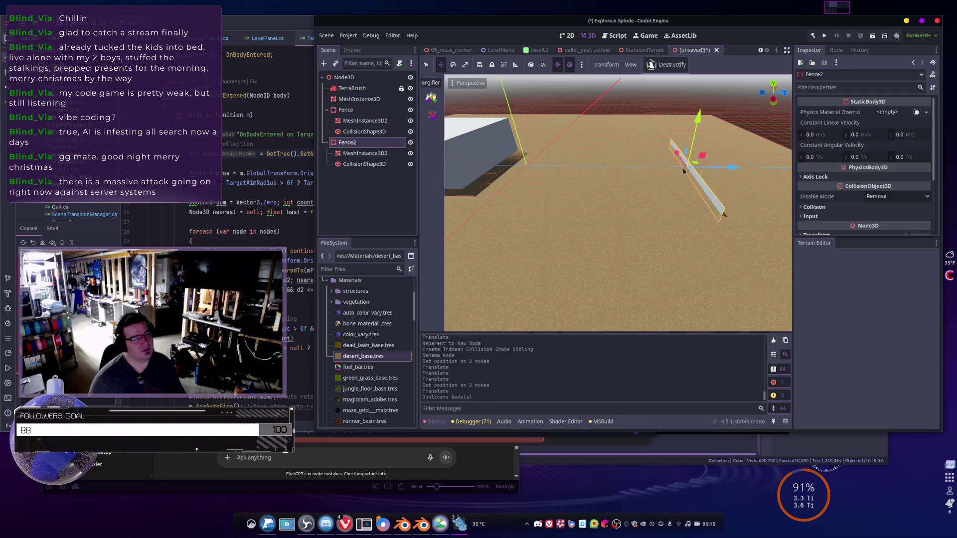
- Duplicate Fence2 as Fence3 and slide it along X in line with the other fences
mouse_move(683, 171)
mouse_down()
mouse_move(592, 162)
mouse_move(648, 177)
mouse_move(721, 173)
mouse_up()
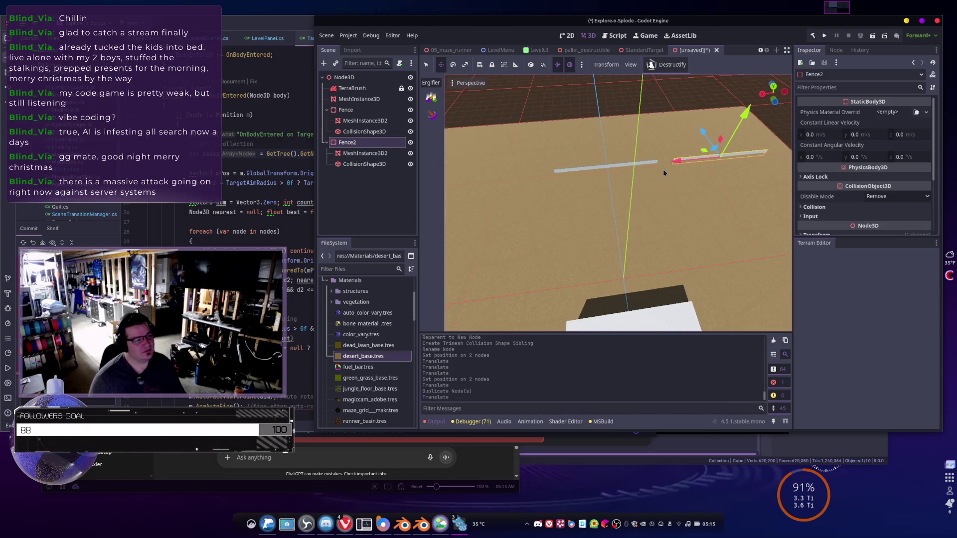
key(ctrl+d)
mouse_move(681, 163)
mouse_down()
mouse_move(510, 163)
mouse_move(410, 180)
mouse_move(419, 179)
mouse_up()
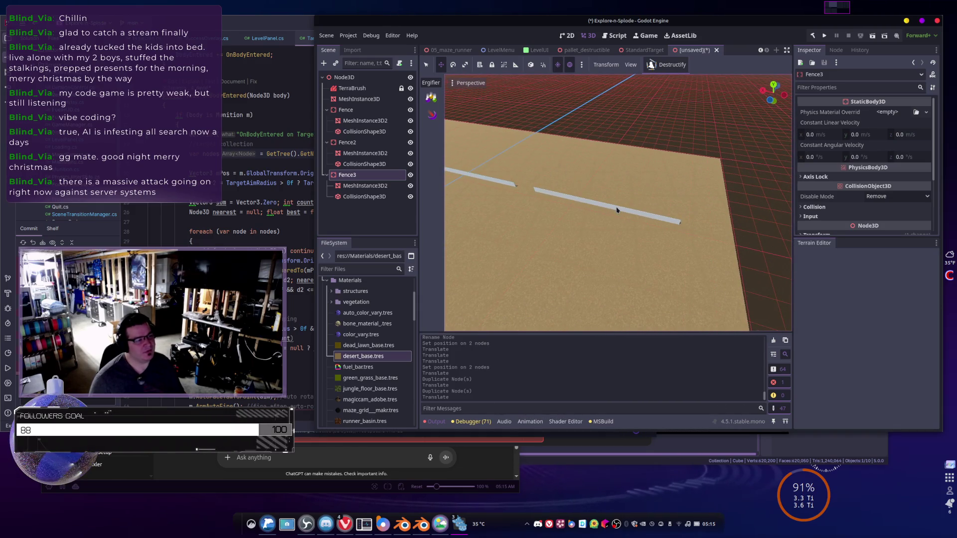
click(617, 210)
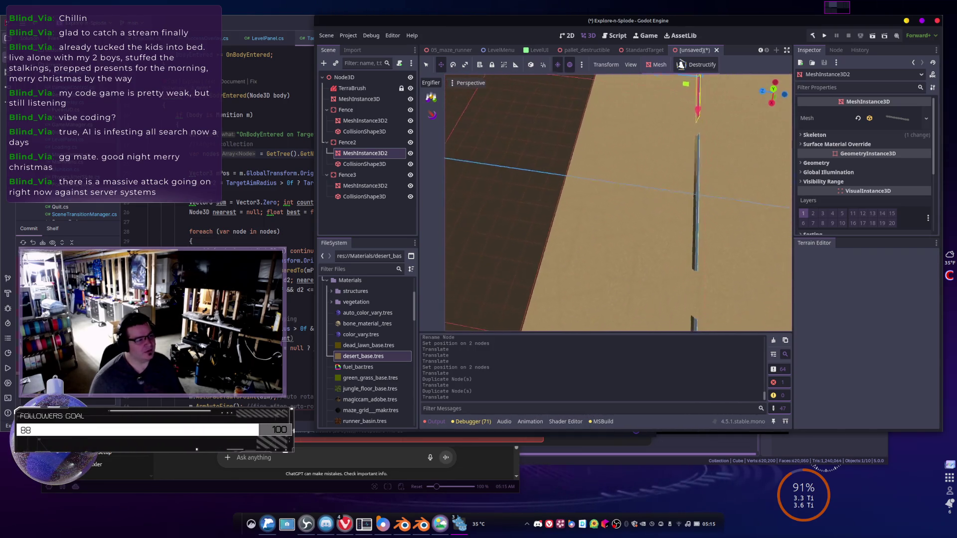
click(685, 193)
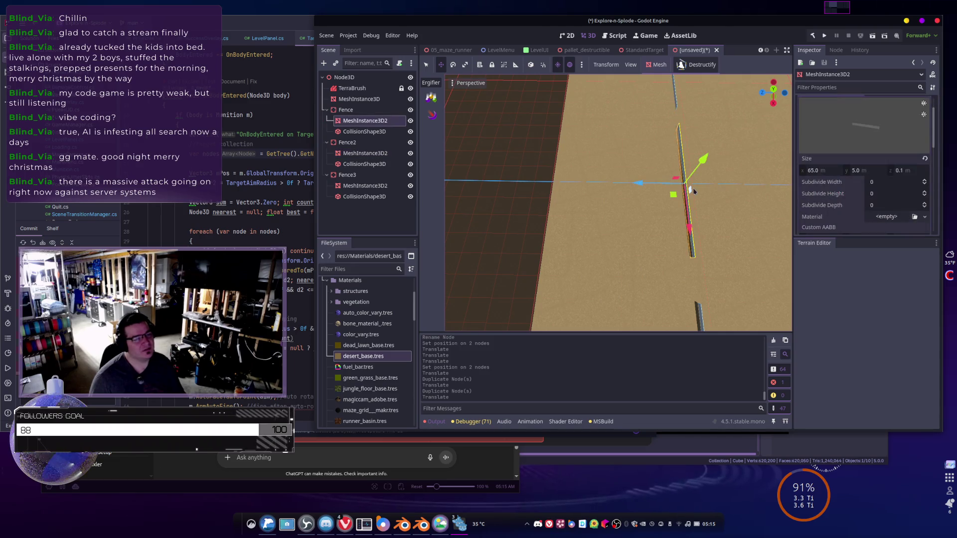
- Duplicate the wall mesh as MeshInstance3D3, rotate it -90° and slide it into a corner
key(ctrl+d)
drag(646, 187, 589, 187)
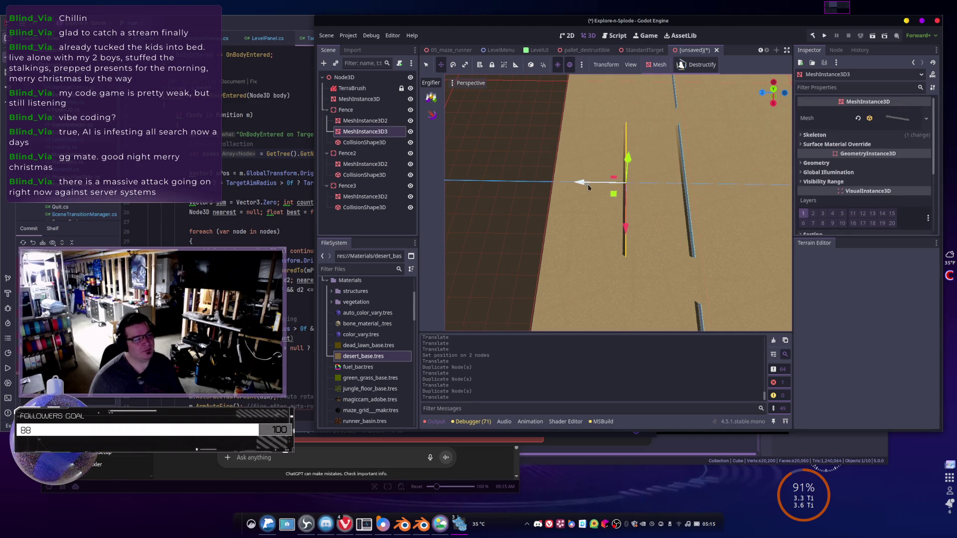
key(e)
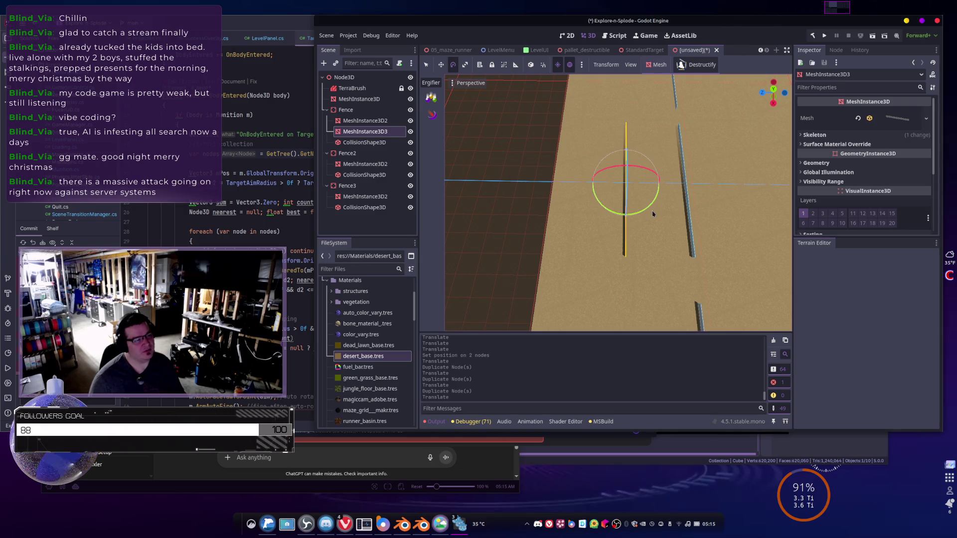
mouse_move(649, 211)
mouse_down()
mouse_move(590, 203)
mouse_move(598, 205)
mouse_up()
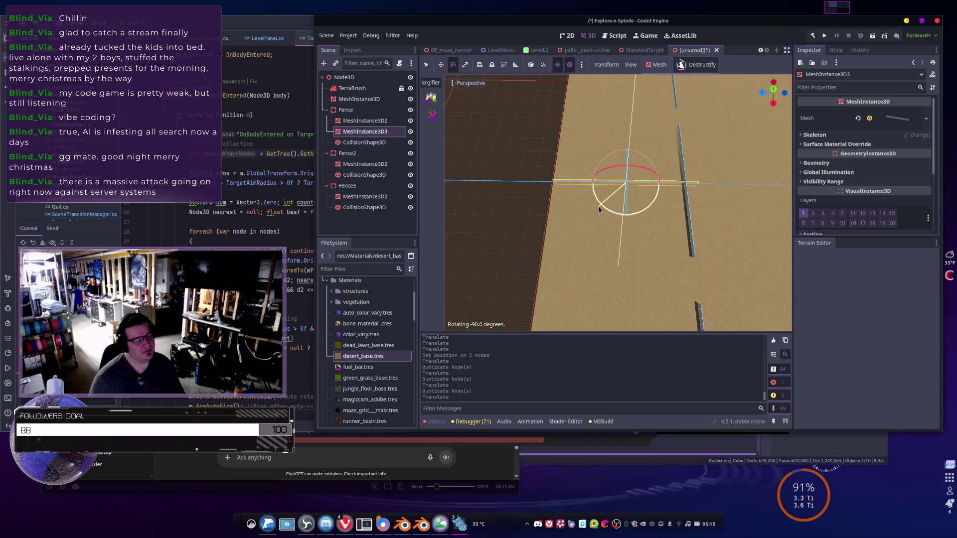
mouse_move(704, 199)
mouse_down()
mouse_move(648, 219)
mouse_move(659, 216)
mouse_up()
key(w)
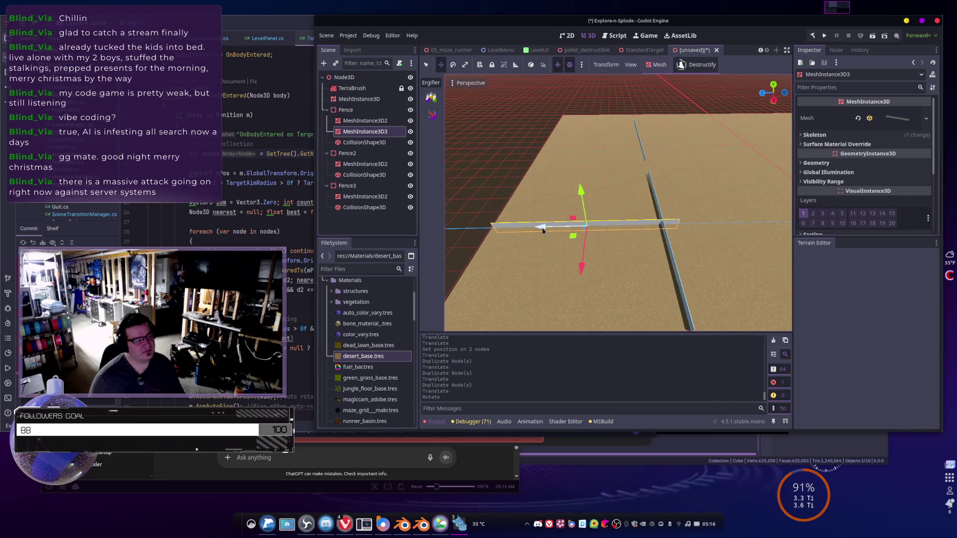
drag(543, 230, 526, 230)
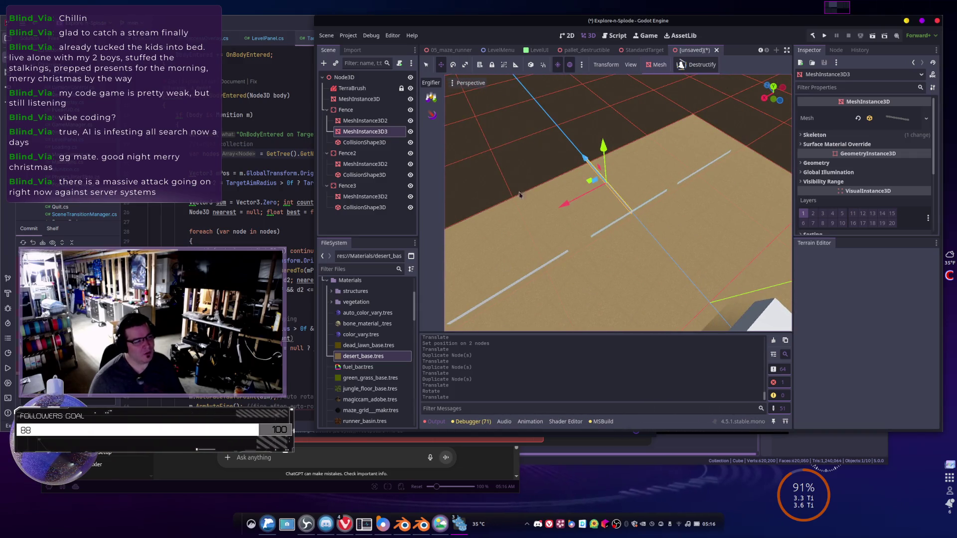
mouse_move(712, 205)
mouse_down()
mouse_move(666, 238)
mouse_move(618, 220)
mouse_move(601, 246)
mouse_move(655, 258)
mouse_up()
click(601, 246)
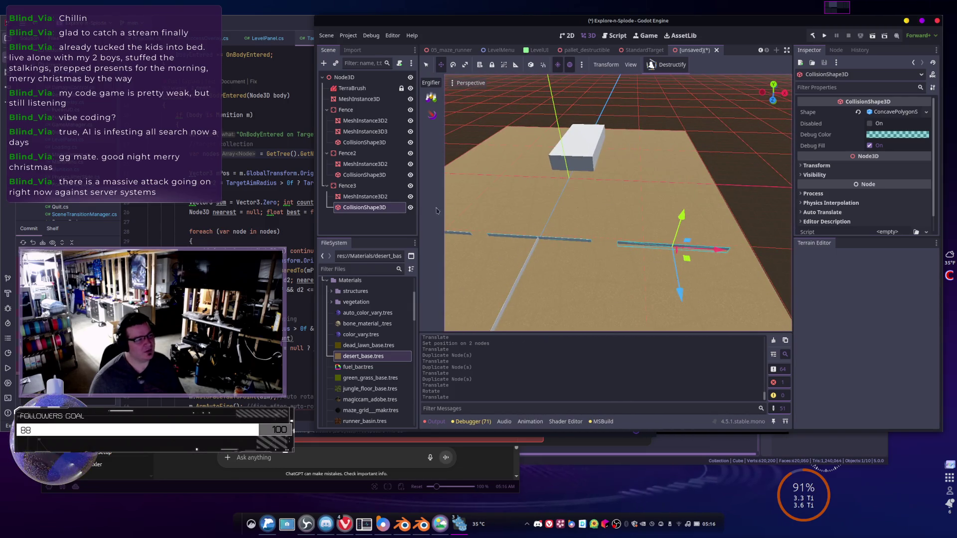
- Duplicate Fence3 into Fence4 turned 90°, then duplicate again as Fence5 shifted right
click(348, 185)
mouse_move(598, 224)
mouse_down()
mouse_move(658, 224)
mouse_move(485, 220)
mouse_move(478, 237)
mouse_move(586, 243)
mouse_move(593, 254)
mouse_move(558, 262)
mouse_move(528, 292)
mouse_move(549, 303)
mouse_move(542, 301)
mouse_move(531, 297)
mouse_move(562, 285)
mouse_move(621, 289)
mouse_up()
key(ctrl+d)
key(e)
key(w)
key(ctrl+d)
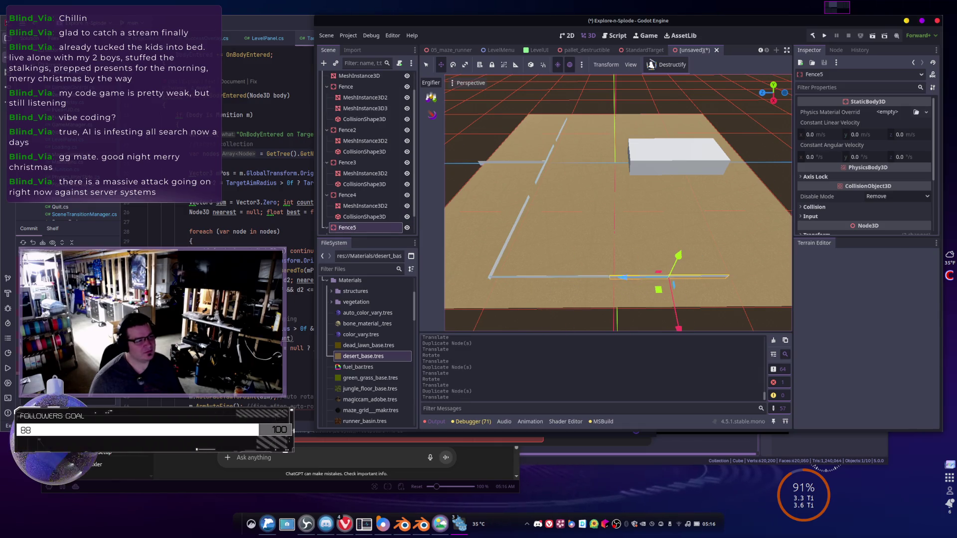
key(w)
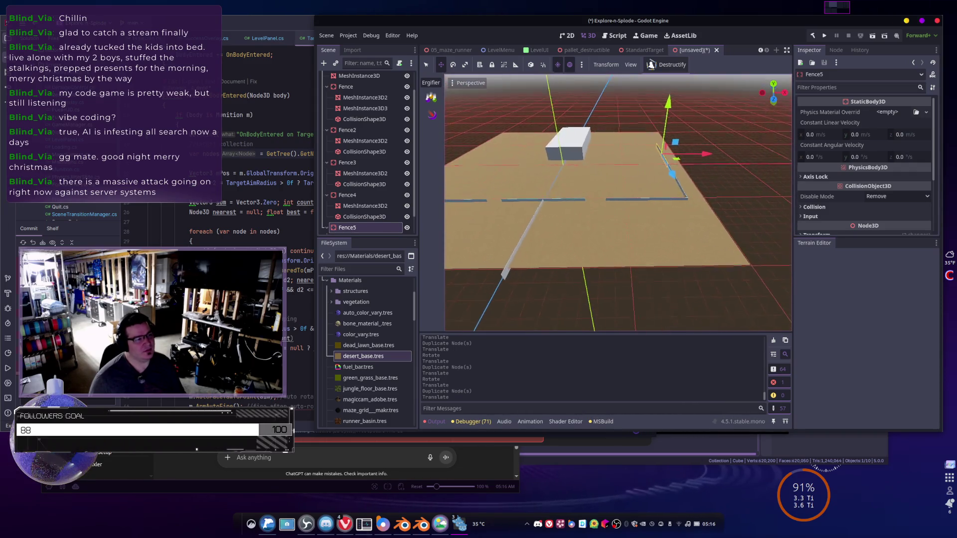
click(679, 248)
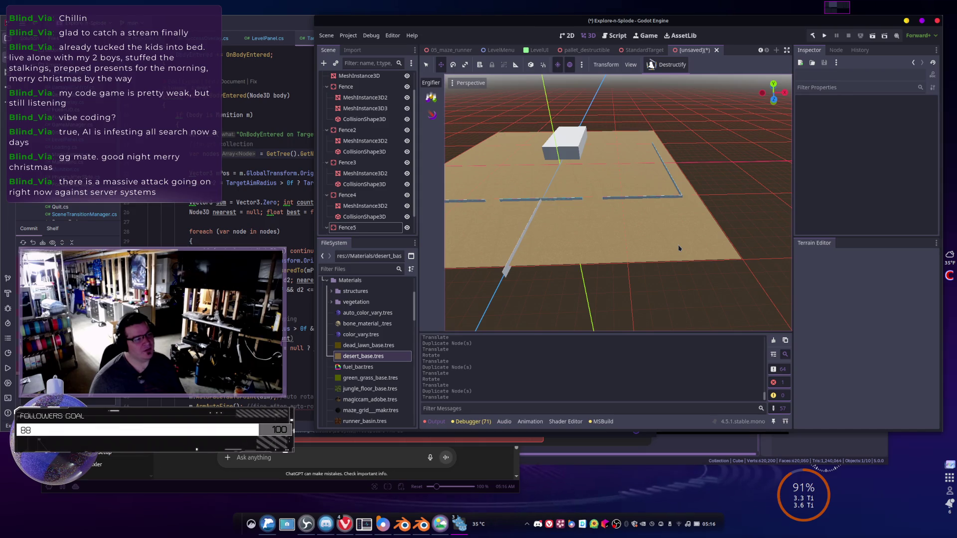
scroll(354, 163, up, 2)
click(352, 88)
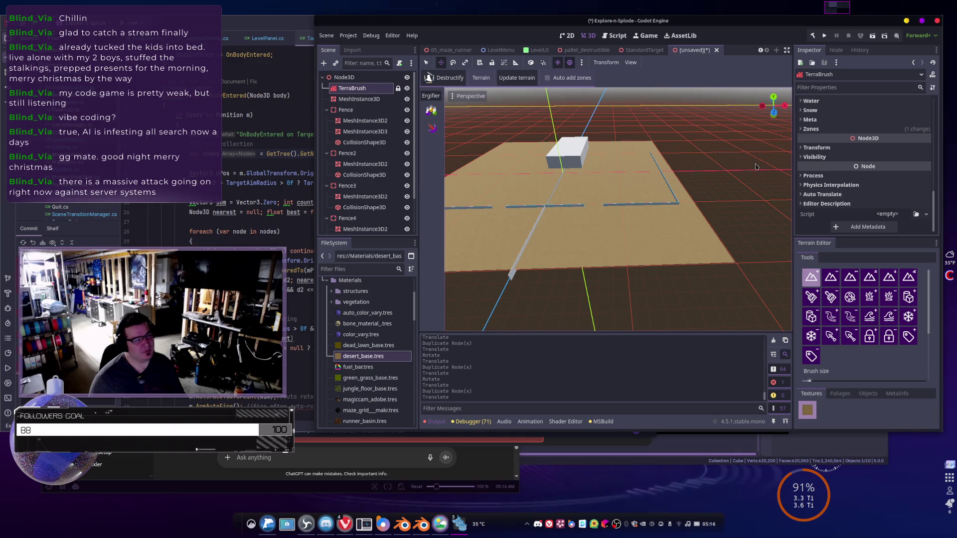
- Enable Auto add zones on TerraBrush and paint new sand over the empty grid around the fences
click(562, 78)
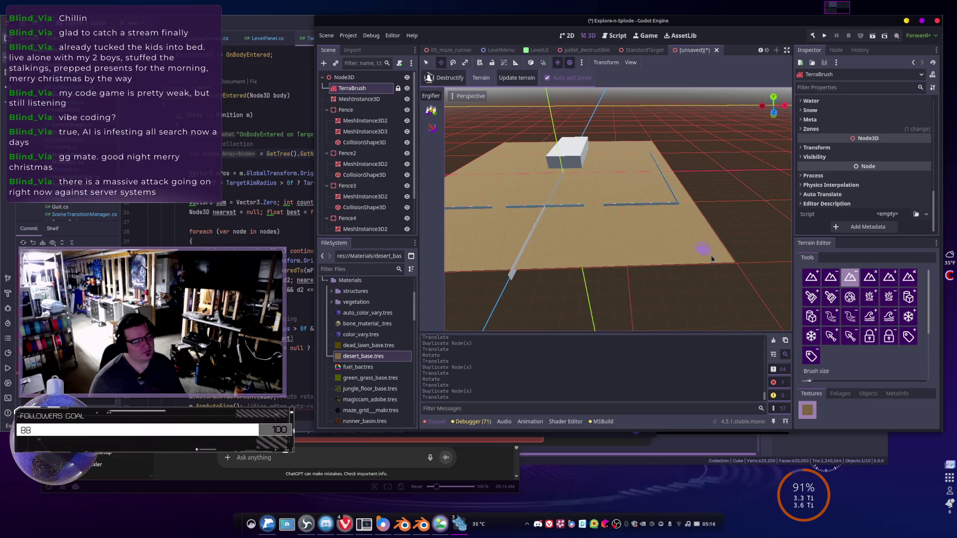
mouse_move(710, 256)
mouse_down()
mouse_move(755, 253)
mouse_move(711, 259)
mouse_move(765, 264)
mouse_up()
mouse_move(625, 224)
mouse_down()
mouse_move(714, 246)
mouse_move(635, 233)
mouse_move(551, 242)
mouse_up()
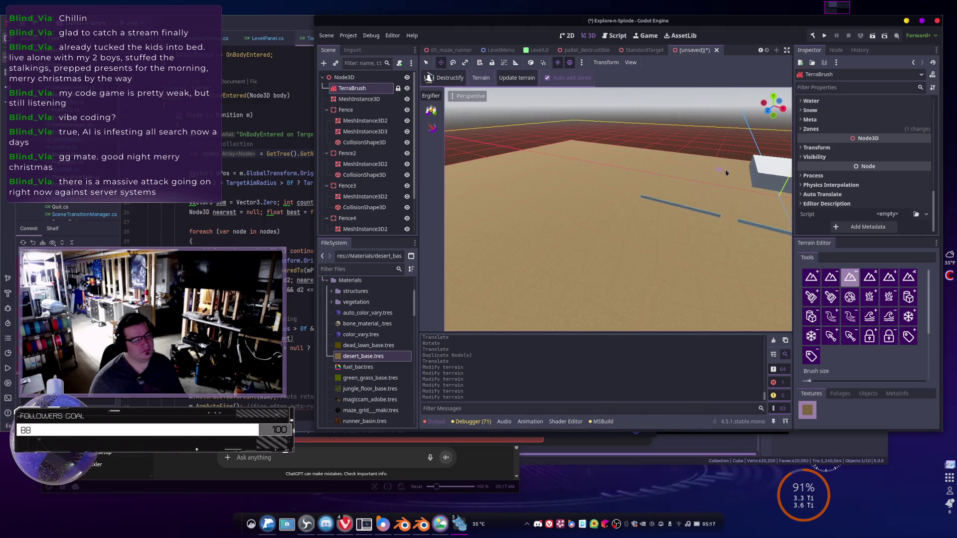
mouse_move(713, 175)
mouse_down()
mouse_move(712, 237)
mouse_move(620, 228)
mouse_move(694, 180)
mouse_up()
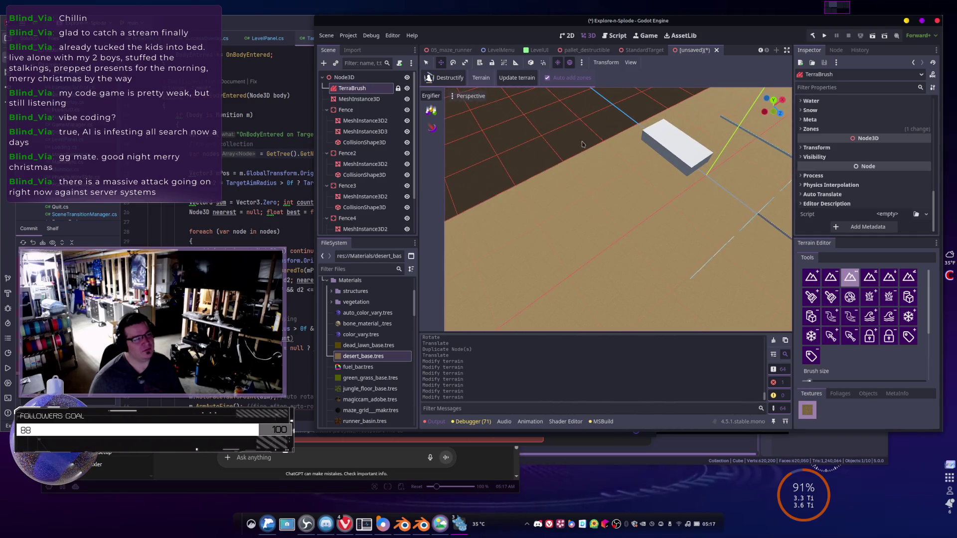
drag(623, 139, 614, 133)
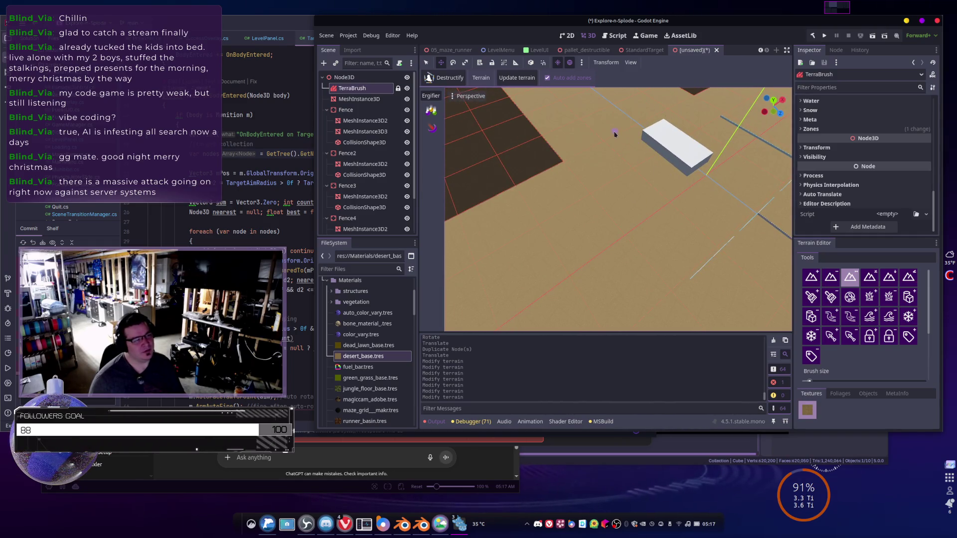
mouse_move(570, 175)
mouse_down()
mouse_move(638, 222)
mouse_move(628, 228)
mouse_up()
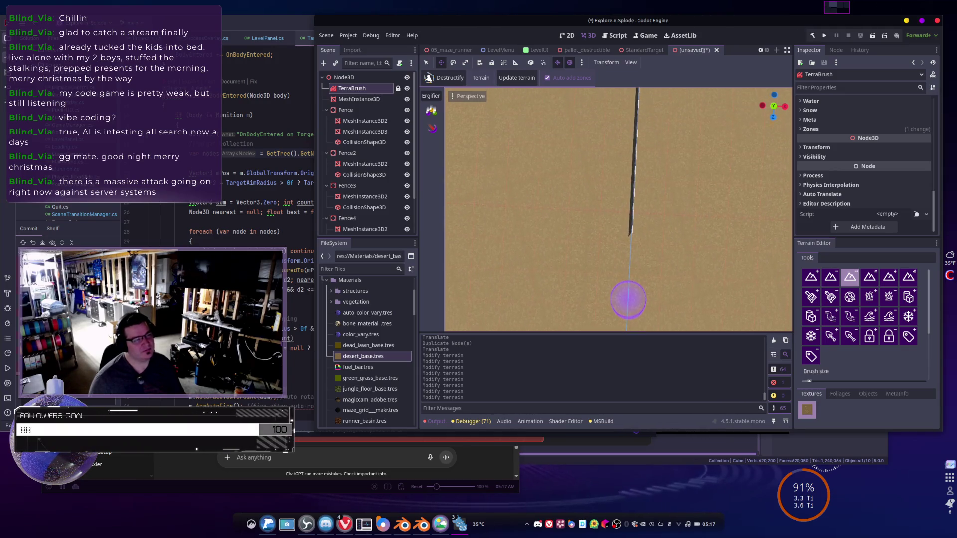
mouse_move(628, 229)
mouse_down()
mouse_move(618, 236)
mouse_move(628, 222)
mouse_move(584, 174)
mouse_up()
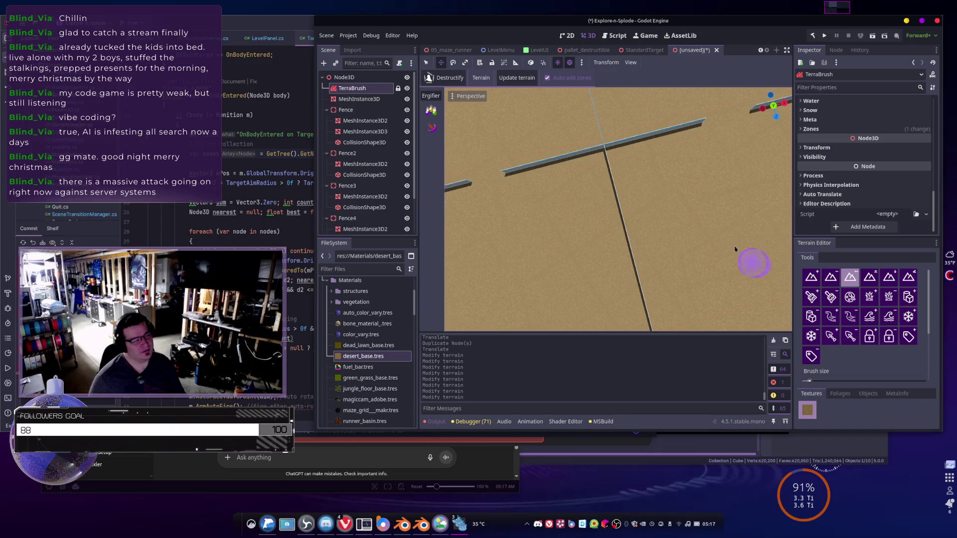
mouse_move(734, 249)
mouse_down()
mouse_move(626, 227)
mouse_move(705, 203)
mouse_up()
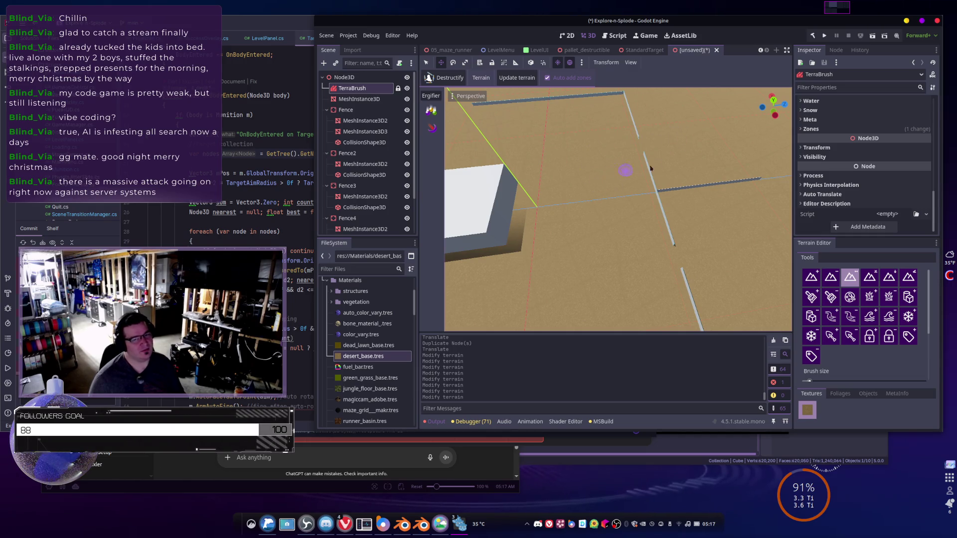
mouse_move(650, 169)
mouse_down()
mouse_move(598, 209)
mouse_move(524, 246)
mouse_move(627, 235)
mouse_move(630, 299)
mouse_move(634, 231)
mouse_move(512, 226)
mouse_move(664, 234)
mouse_move(470, 214)
mouse_move(463, 204)
mouse_up()
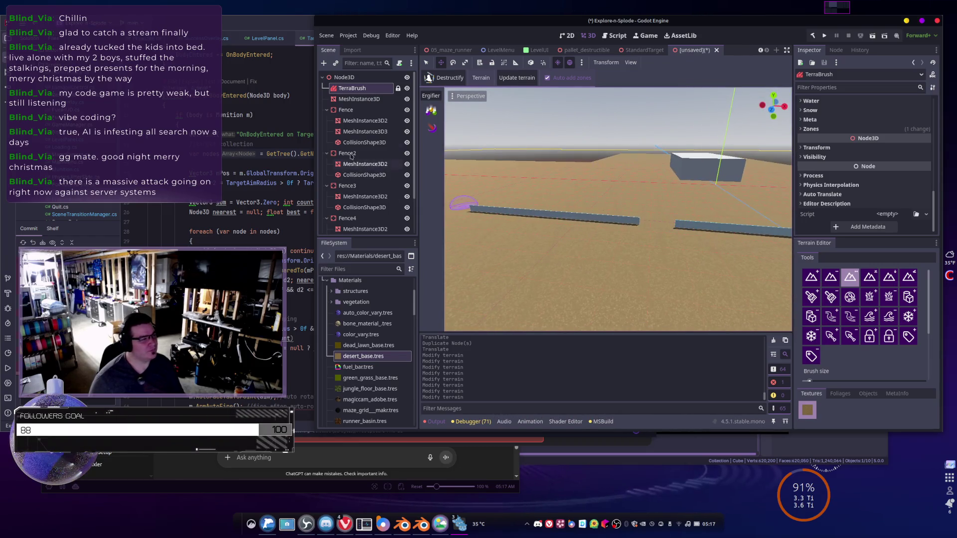
- Add a new empty Node3D as a child of the root Node3D
click(347, 77)
right_click(348, 77)
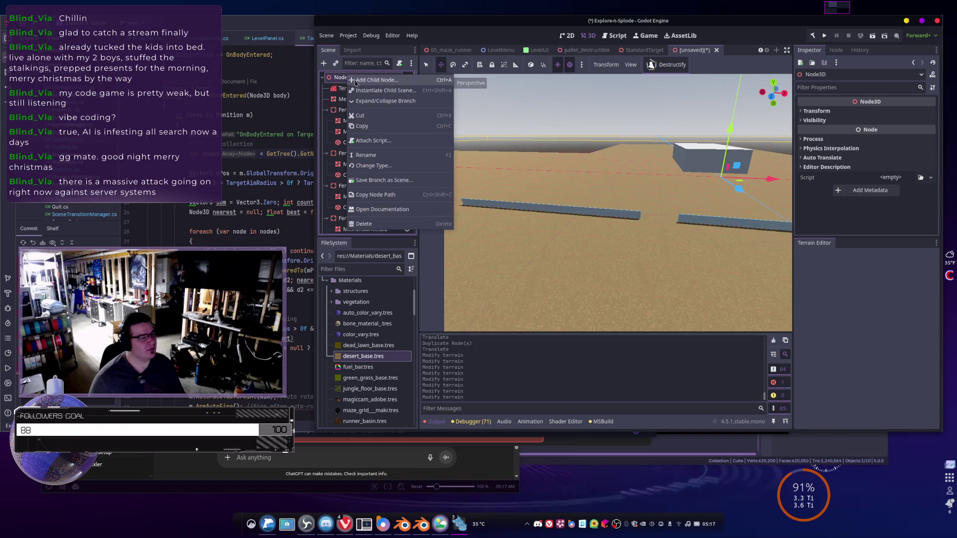
click(374, 80)
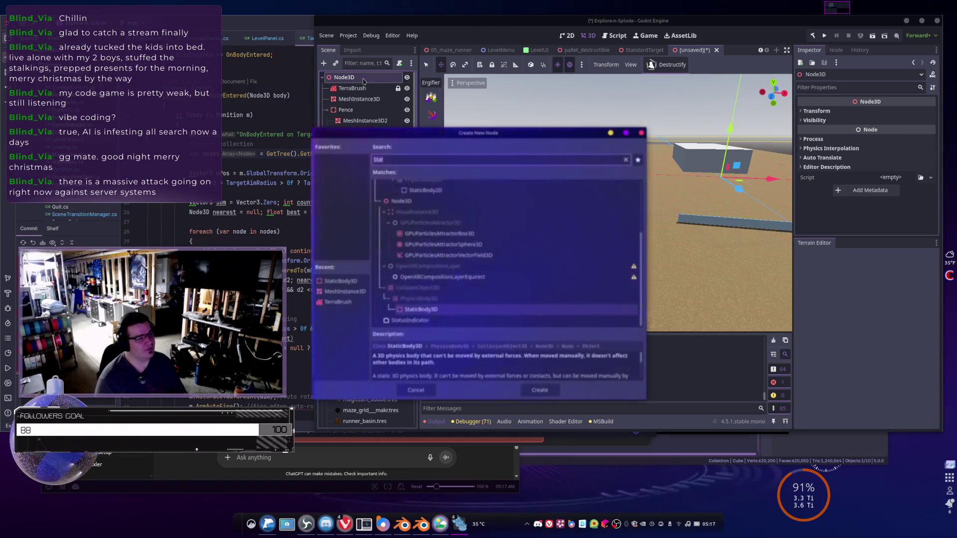
text(Node3D)
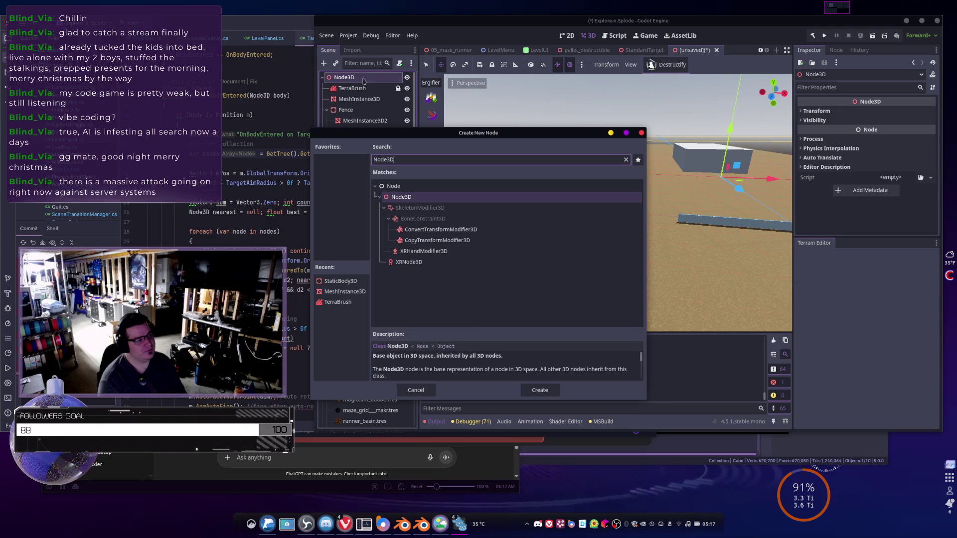
key(Return)
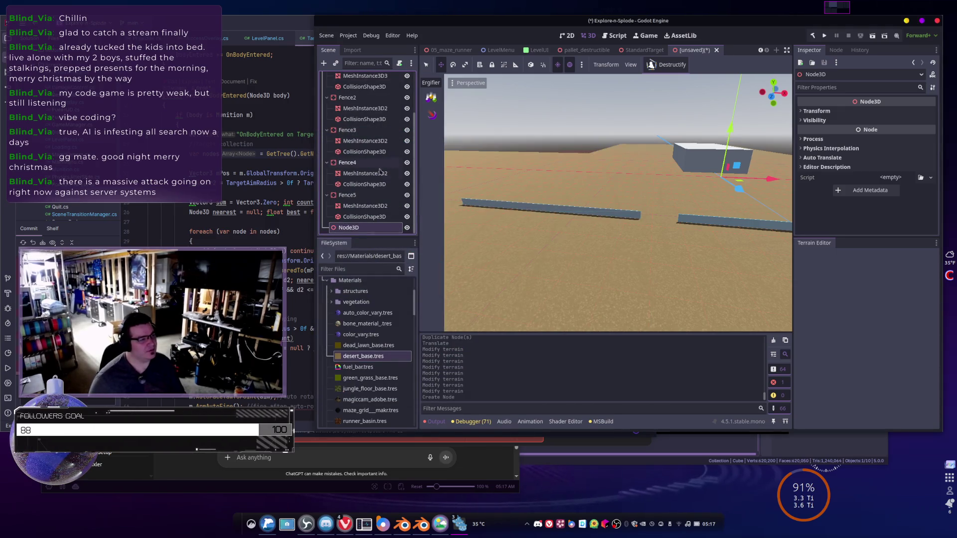
- Collapse the fences and move Fence through Fence5 under the new Node3D
click(327, 195)
click(327, 183)
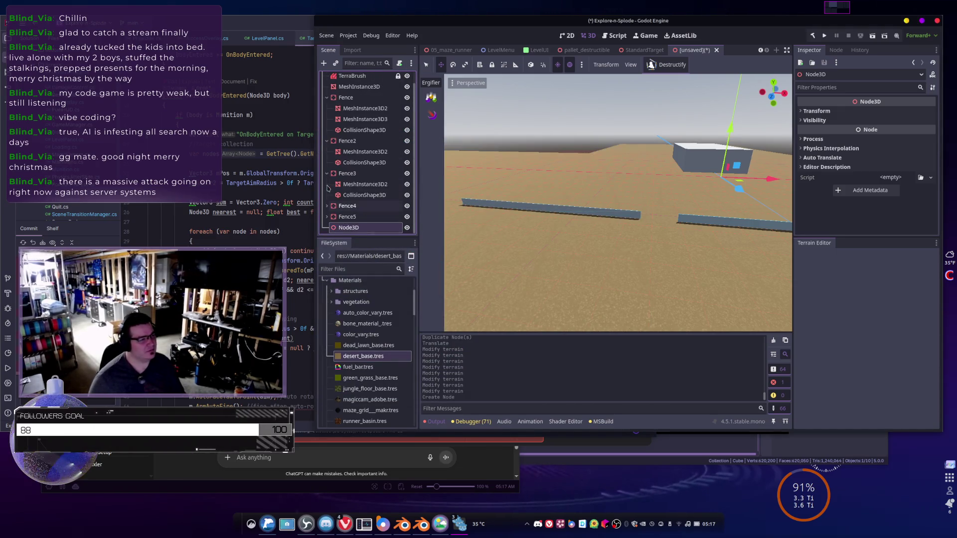
click(327, 174)
click(328, 154)
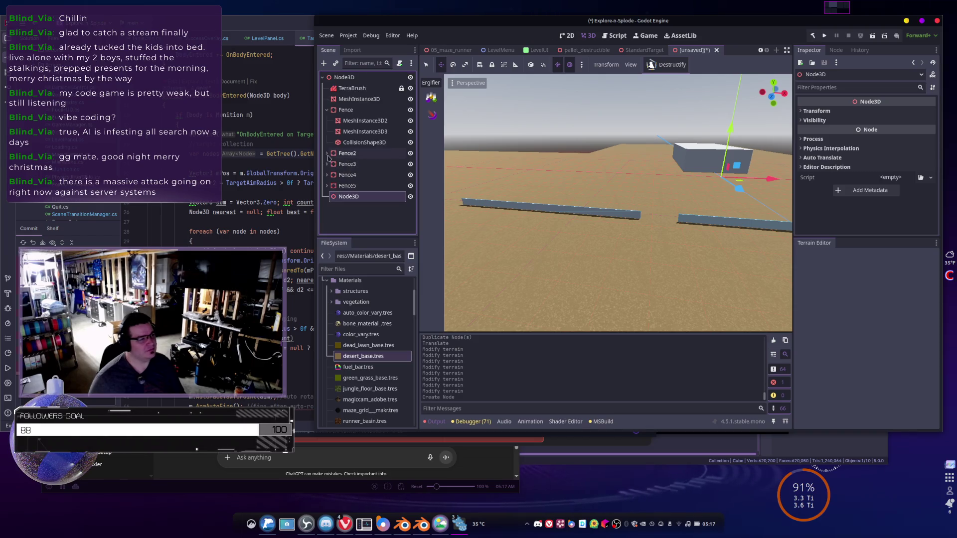
click(331, 113)
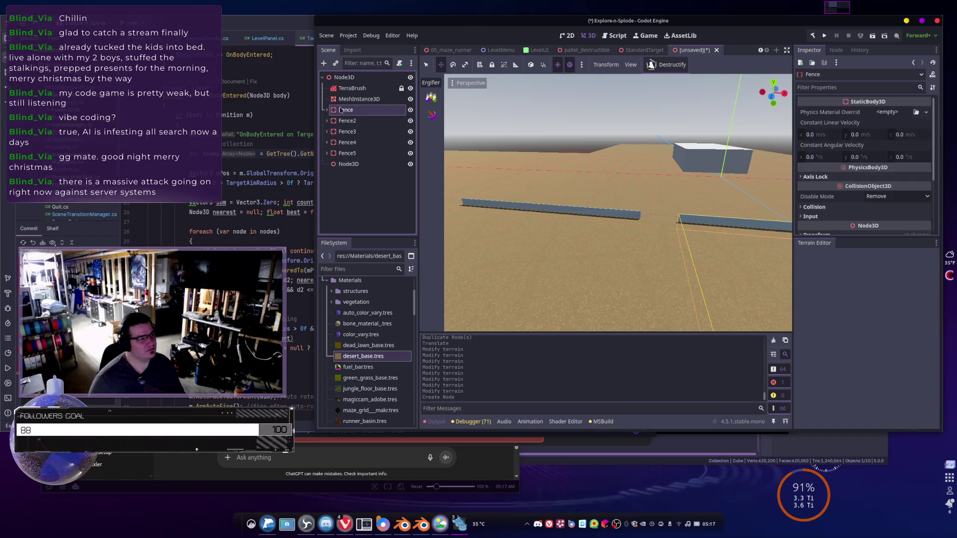
shift+click(347, 154)
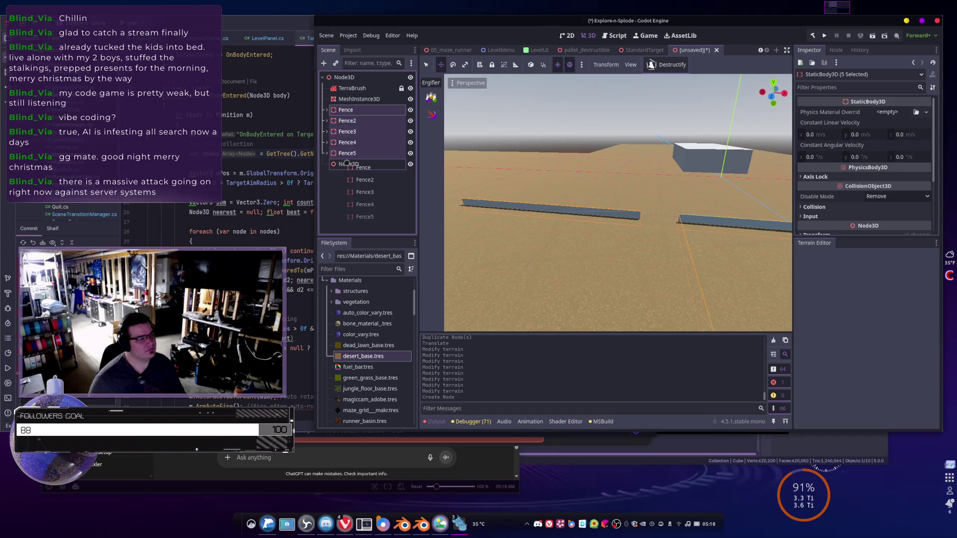
drag(346, 163, 348, 165)
click(347, 110)
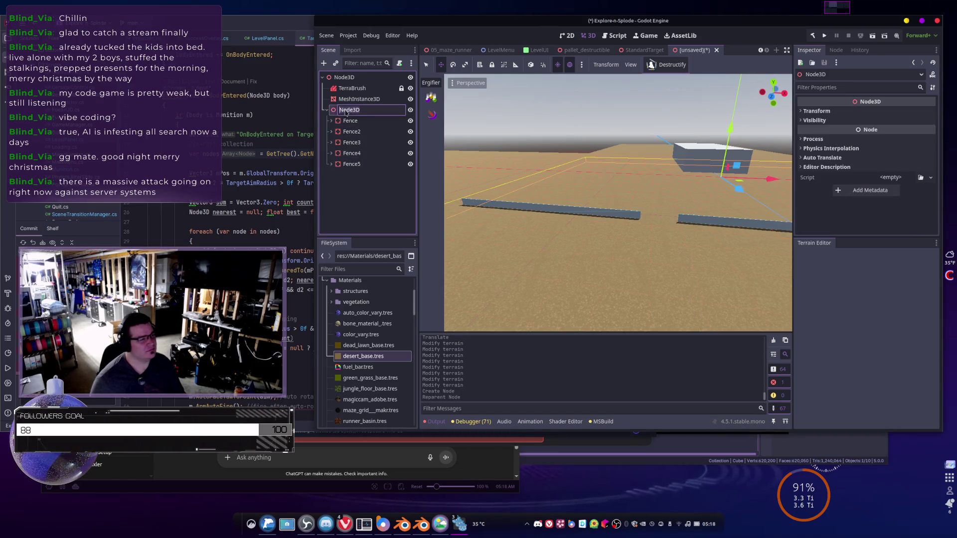
text(Fences)
- Rename the group to Fences, add a Mockup Node3D, and nest Fences inside Mockup
key(Return)
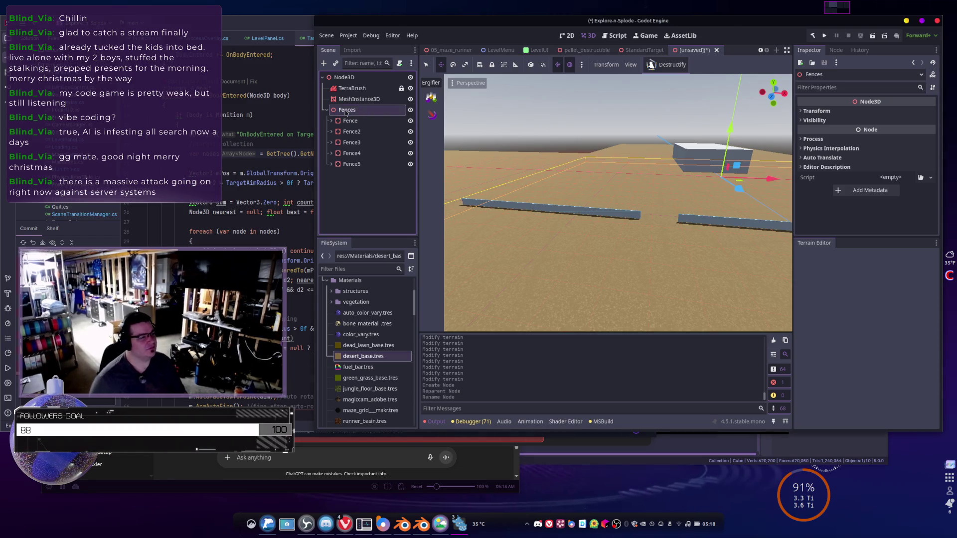
click(344, 177)
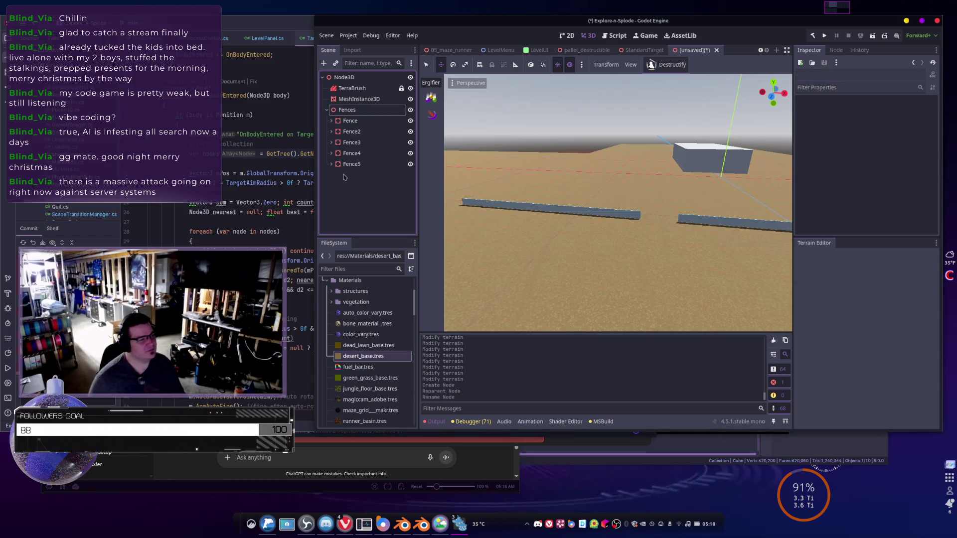
right_click(344, 177)
click(355, 180)
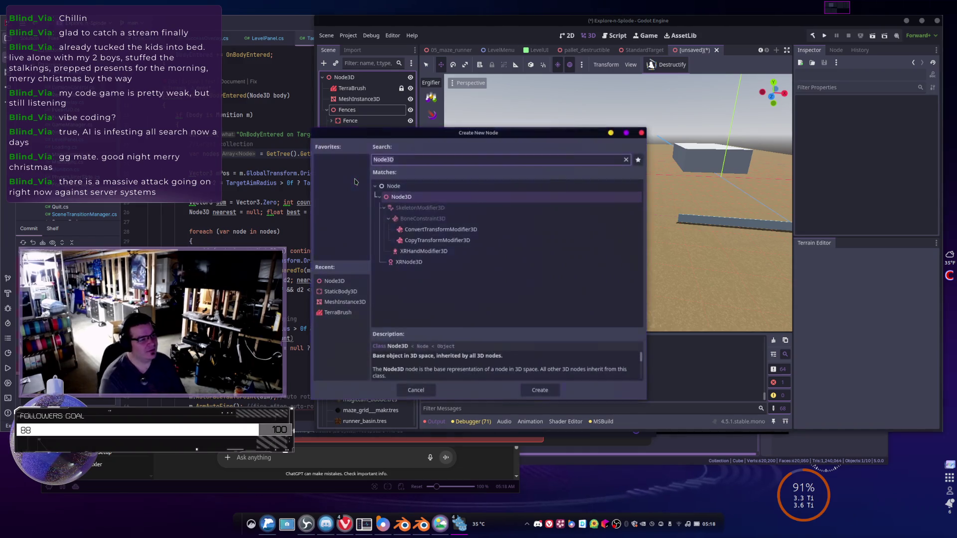
key(Return)
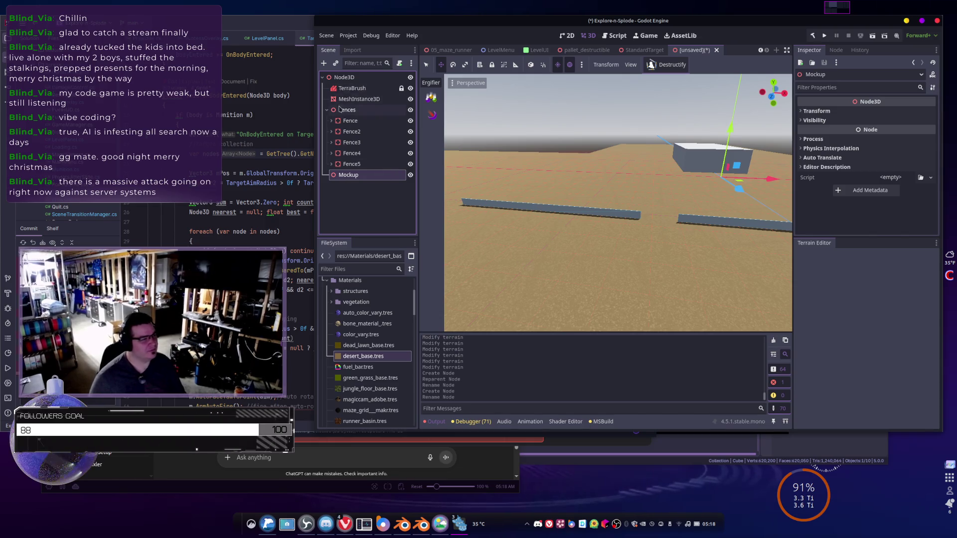
drag(339, 109, 349, 174)
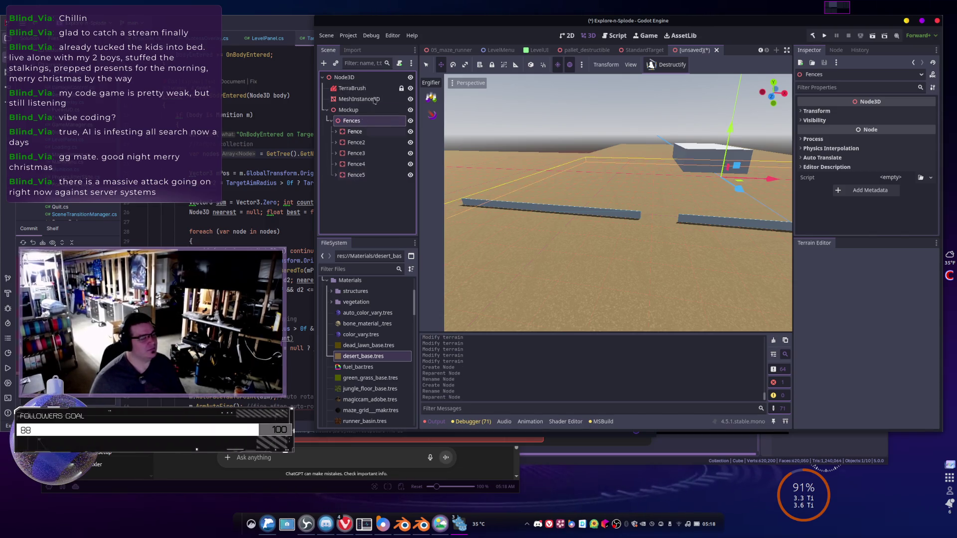
key(f)
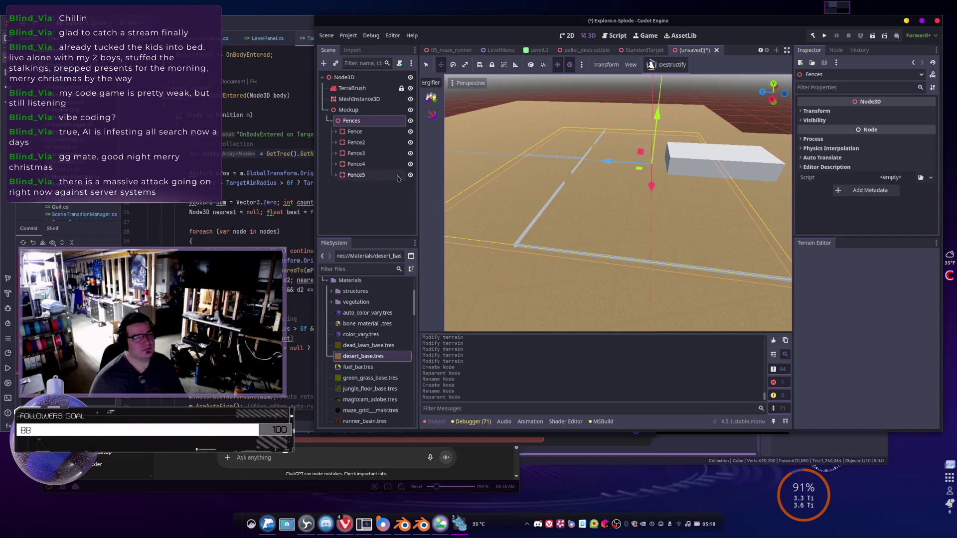
- Duplicate Fence4 and Fence5 and slide the copies along the X axis
click(360, 175)
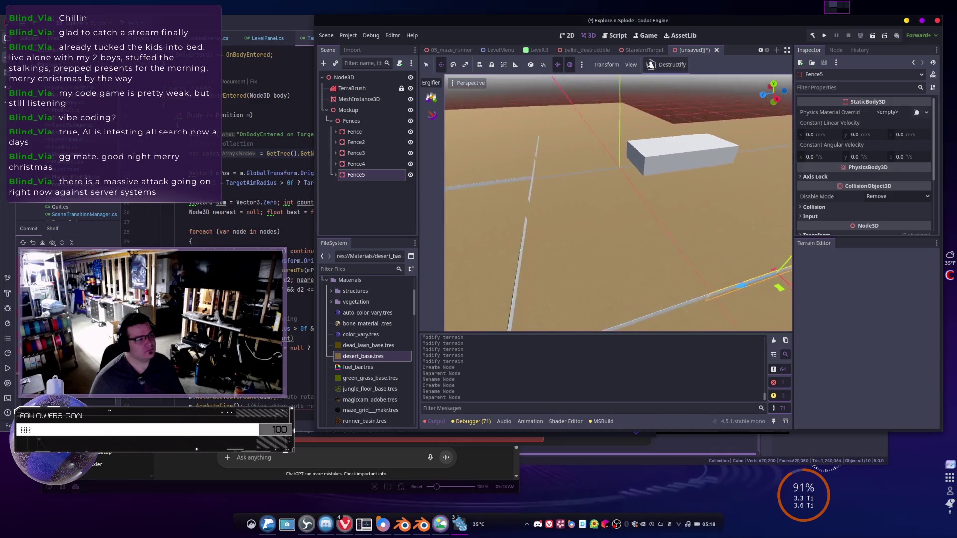
shift+click(356, 153)
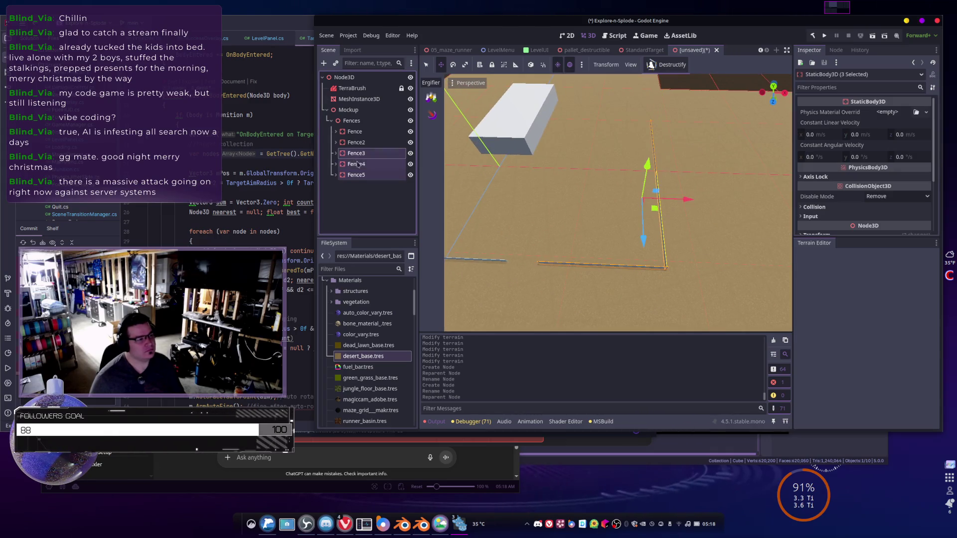
click(362, 175)
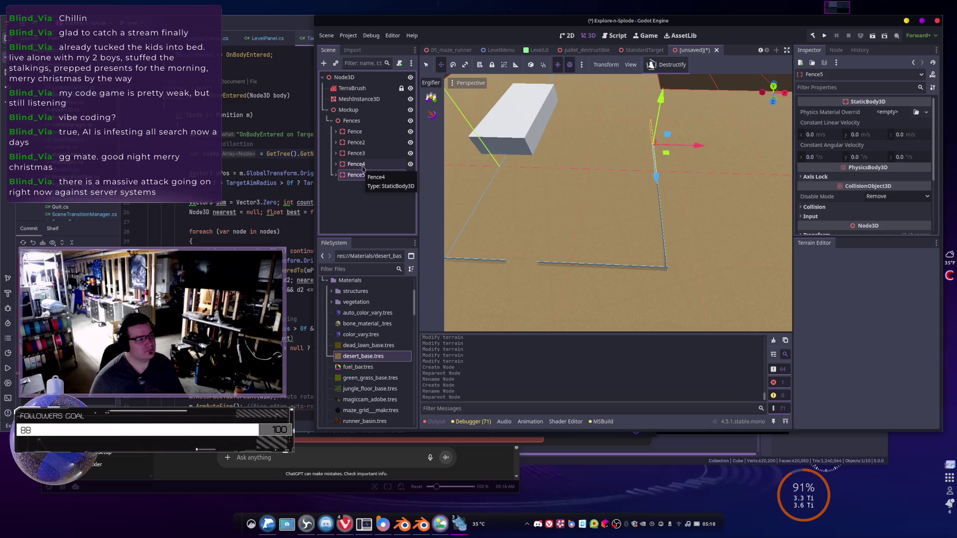
shift+click(363, 165)
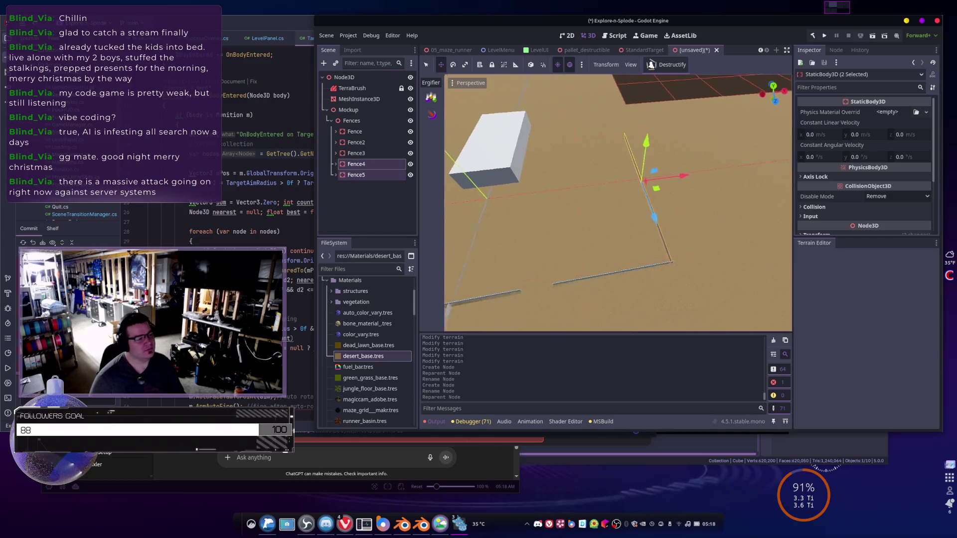
key(ctrl+d)
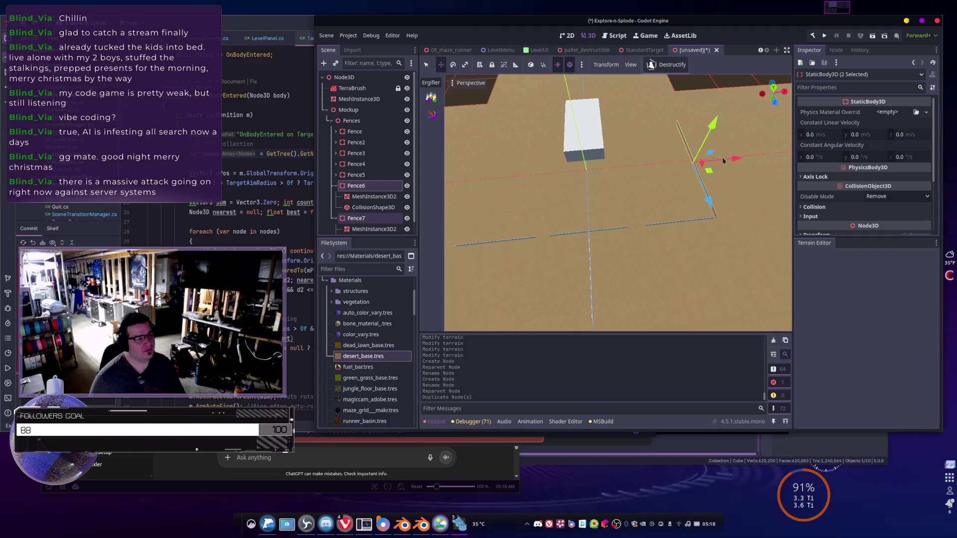
drag(733, 160, 518, 193)
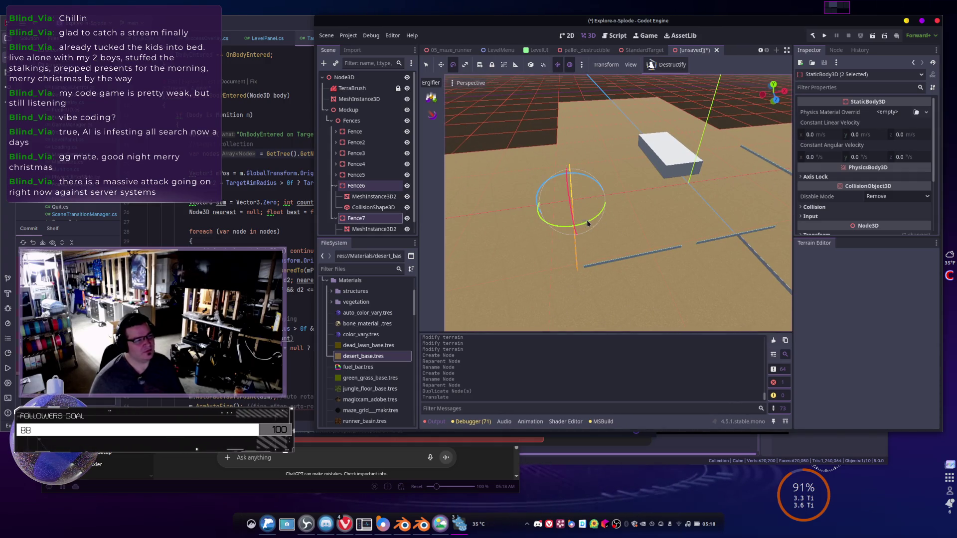
- Move Fence6 and Fence7 left and forward into place, then fly around to check them
click(567, 223)
click(355, 186)
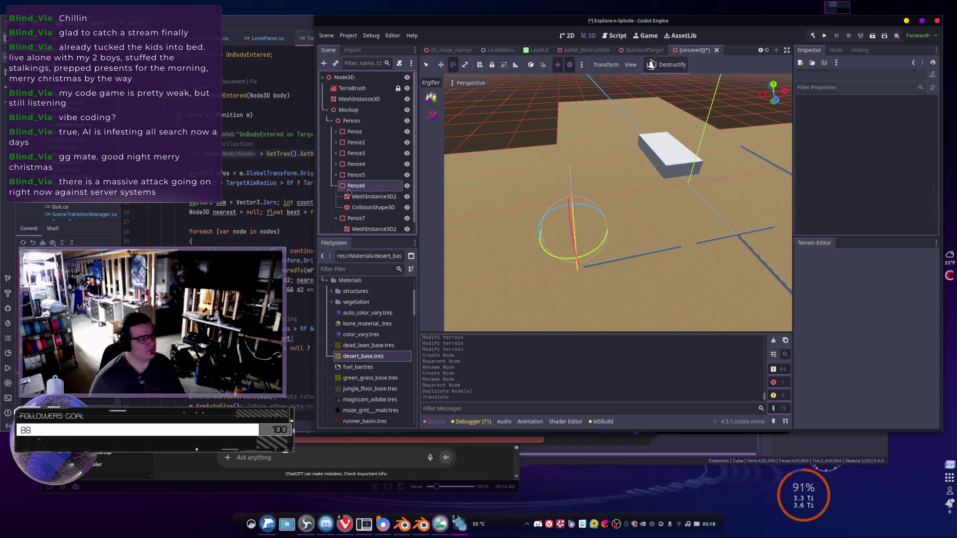
ctrl+click(357, 219)
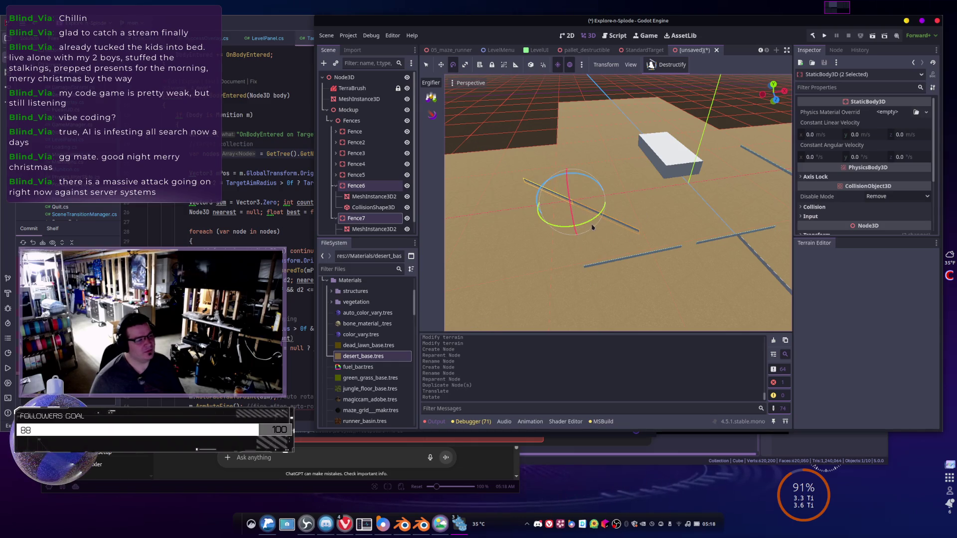
drag(592, 210, 520, 237)
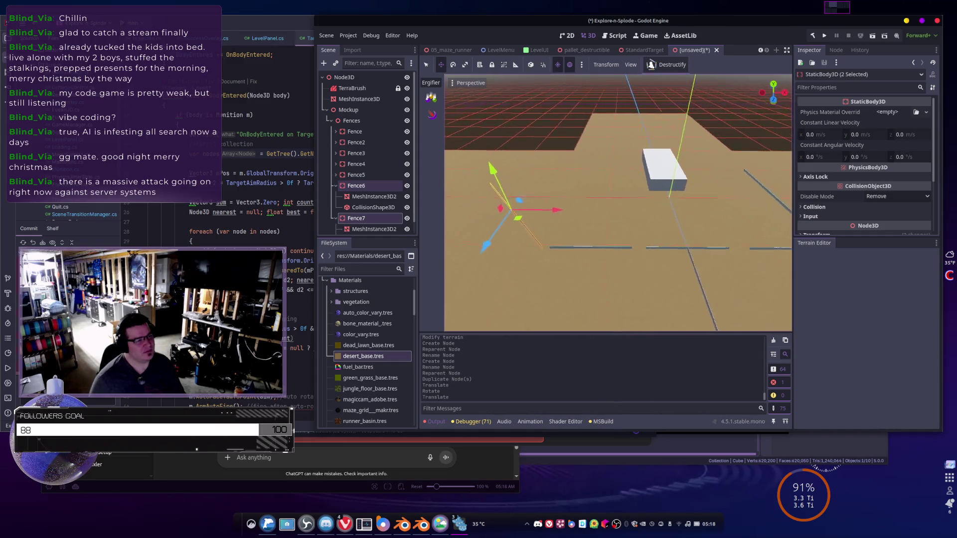
key(w)
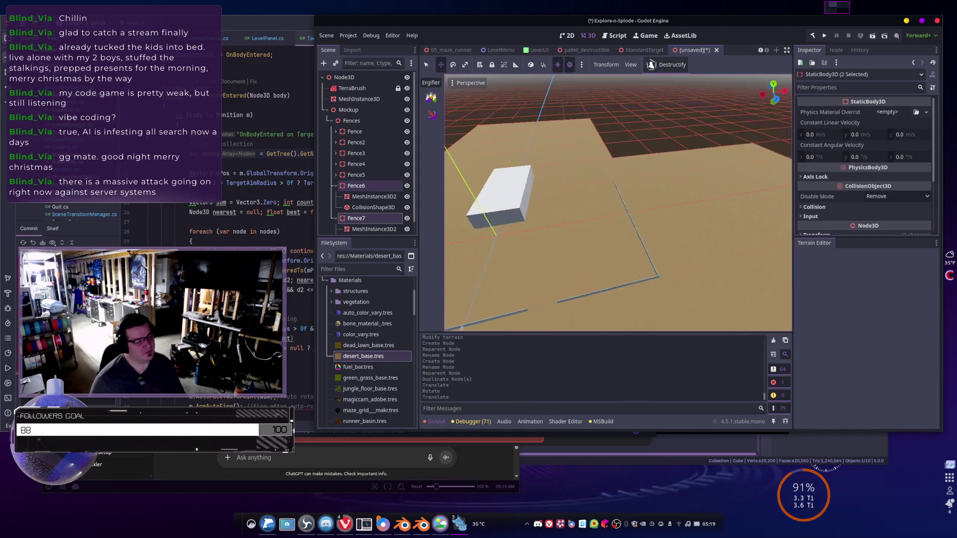
key(s)
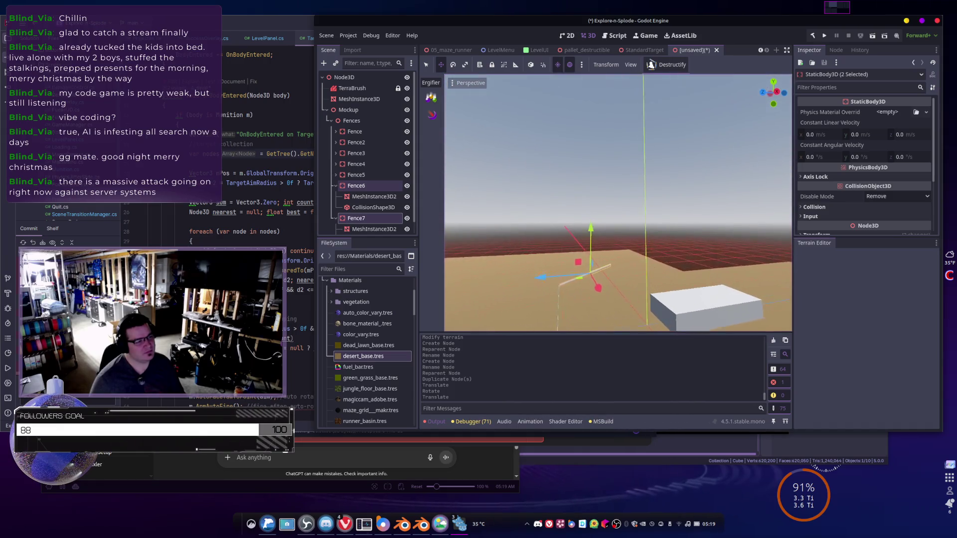
key(w)
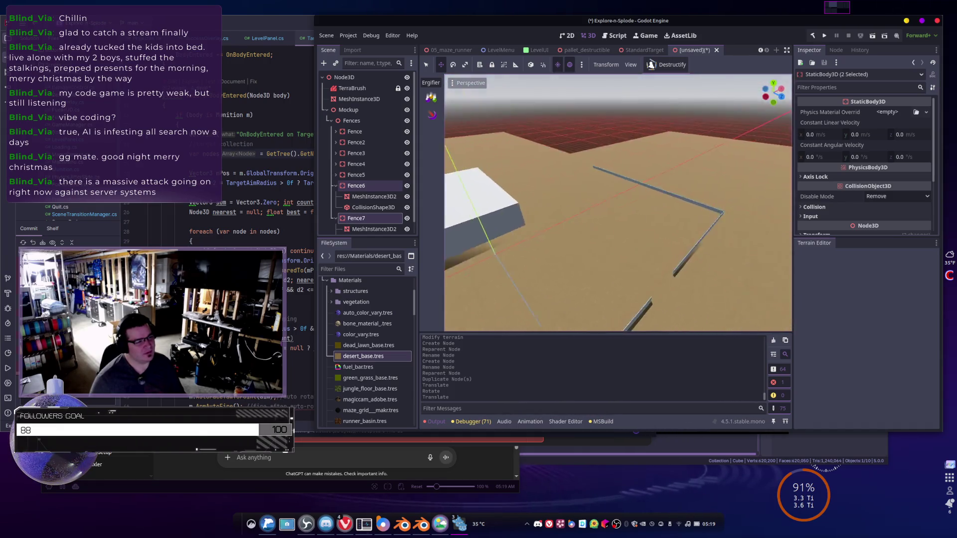
click(627, 172)
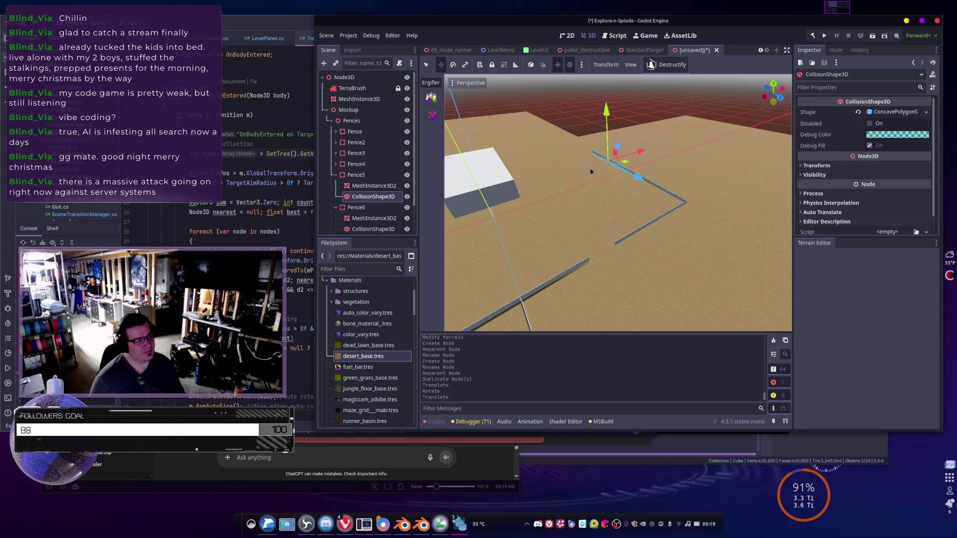
click(362, 180)
key(s)
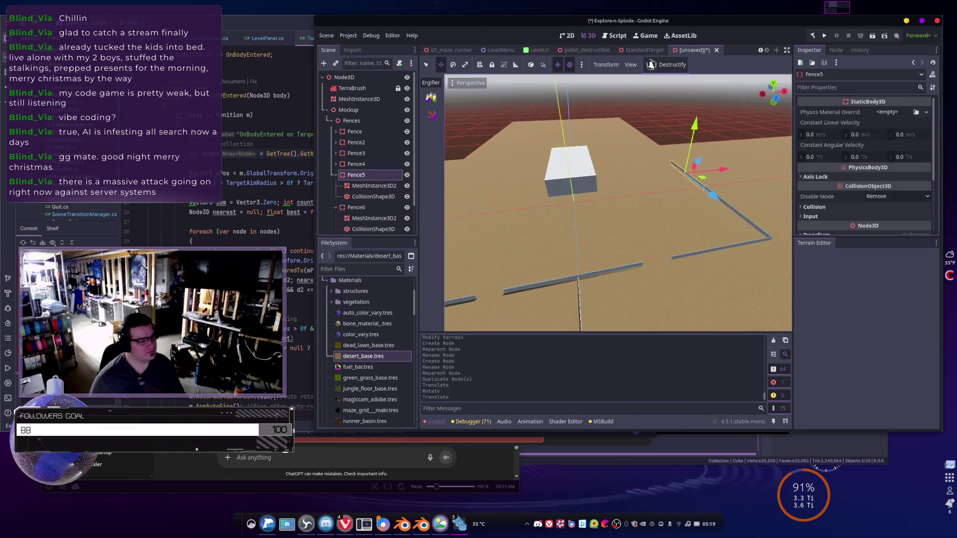
key(ctrl+d)
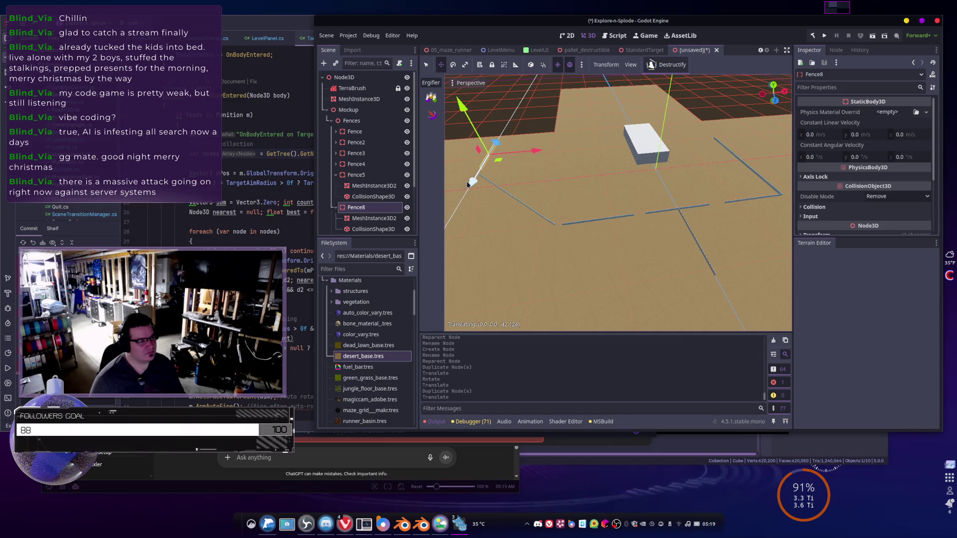
key(w)
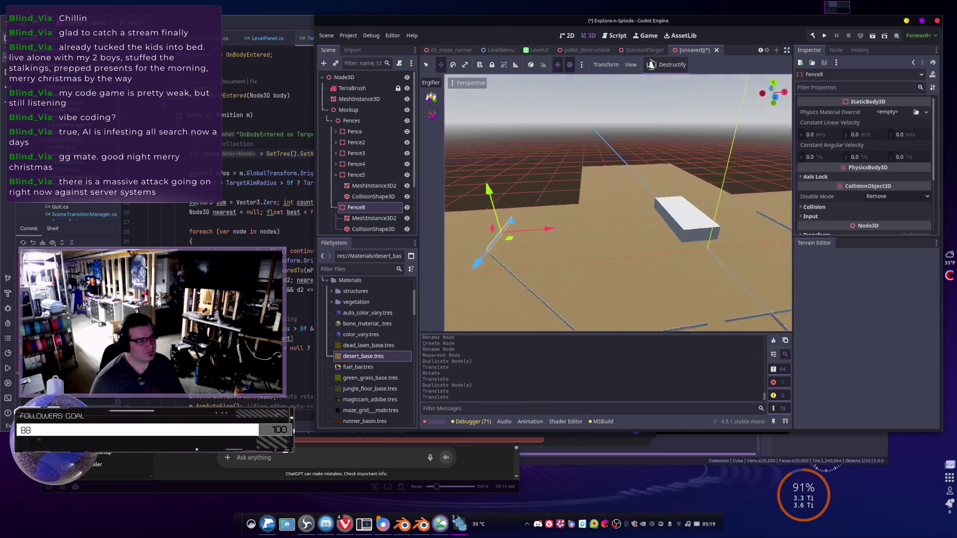
key(w)
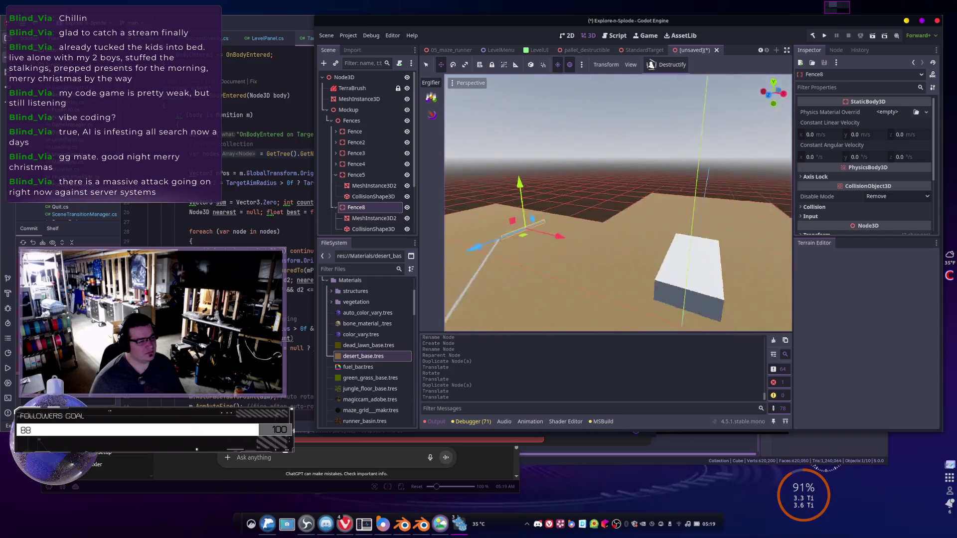
key(s)
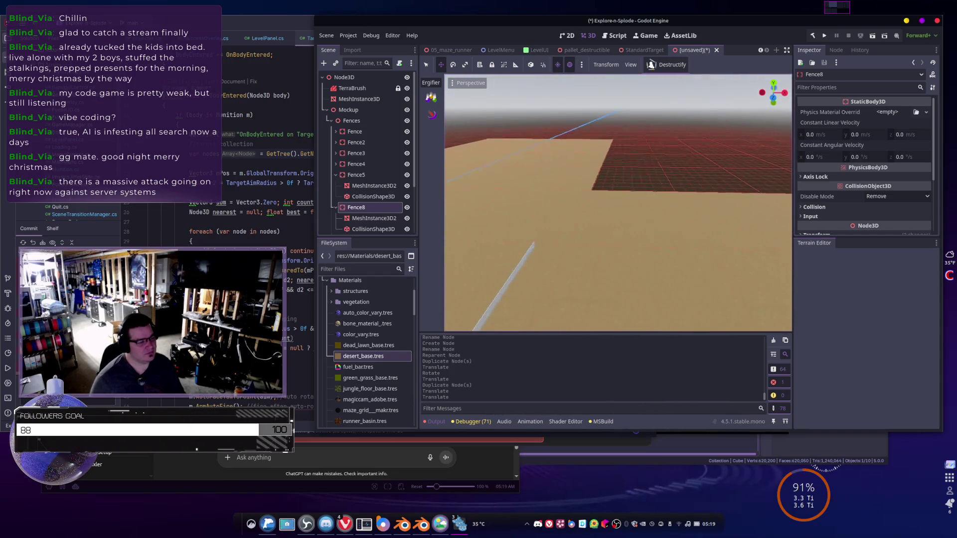
key(d)
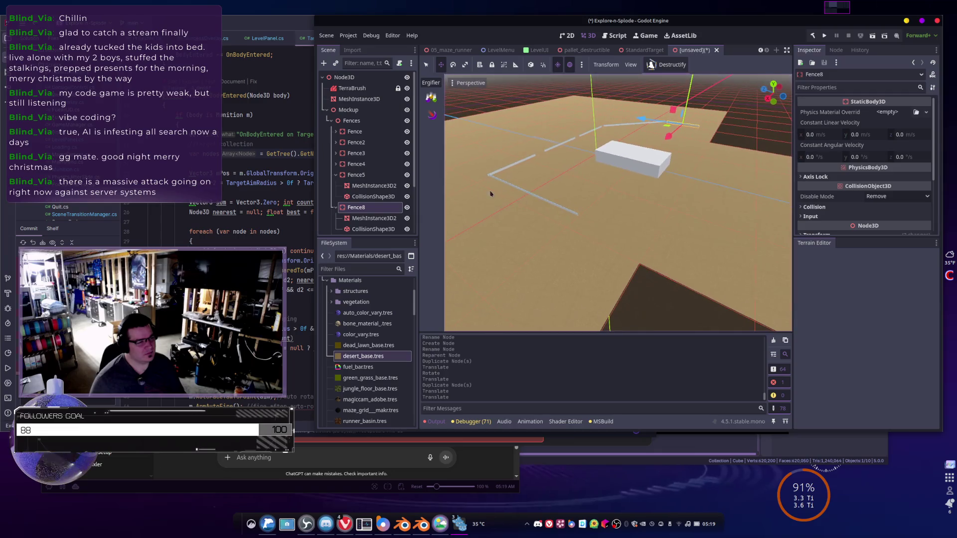
key(q)
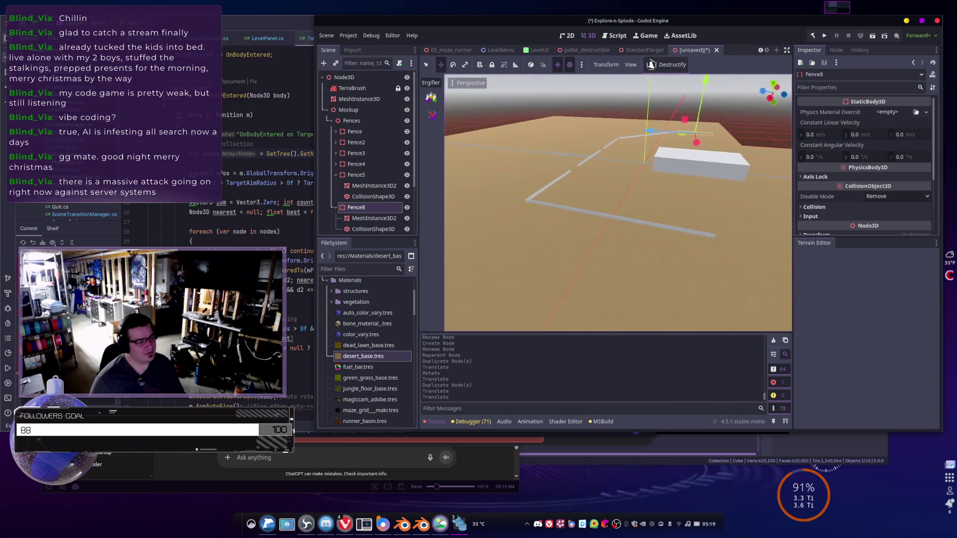
key(e)
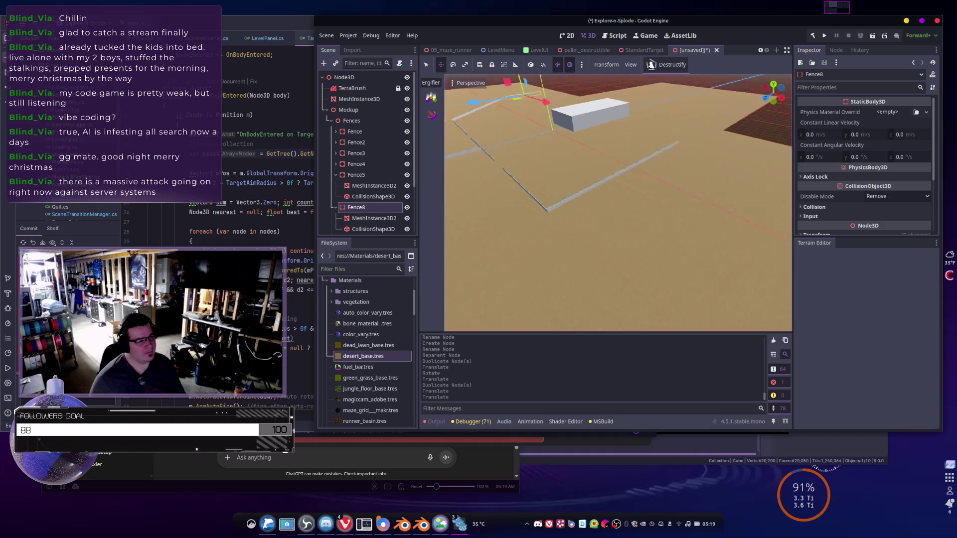
key(a)
key(a)
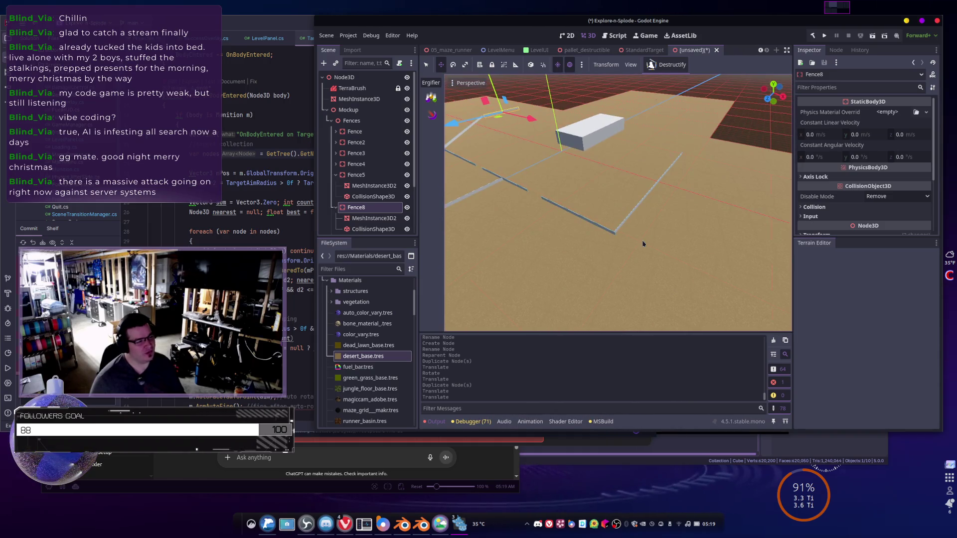
key(w)
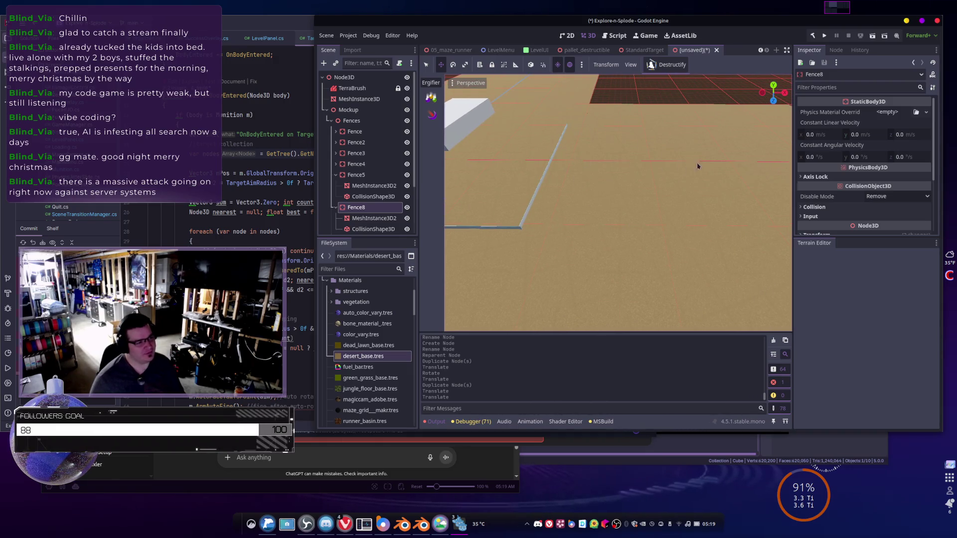
key(s)
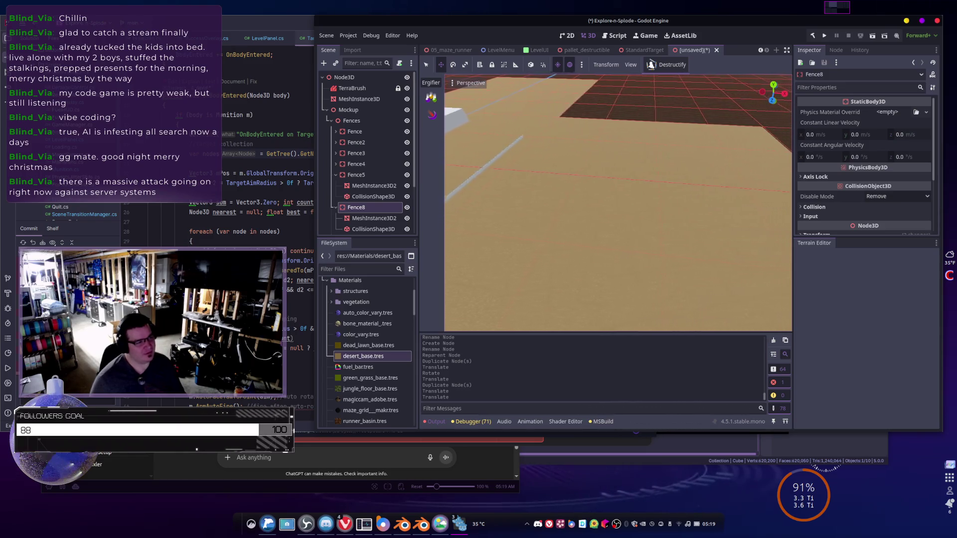
key(w)
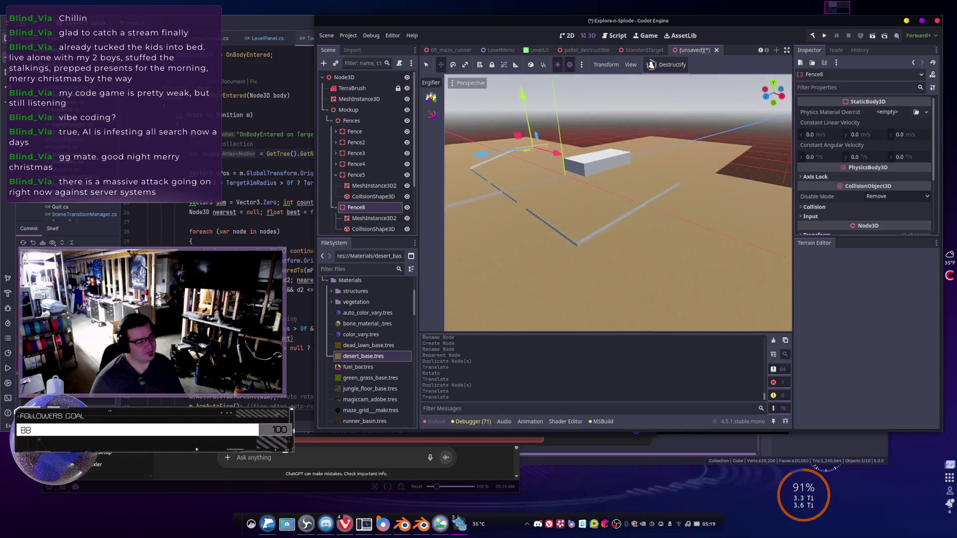
key(w)
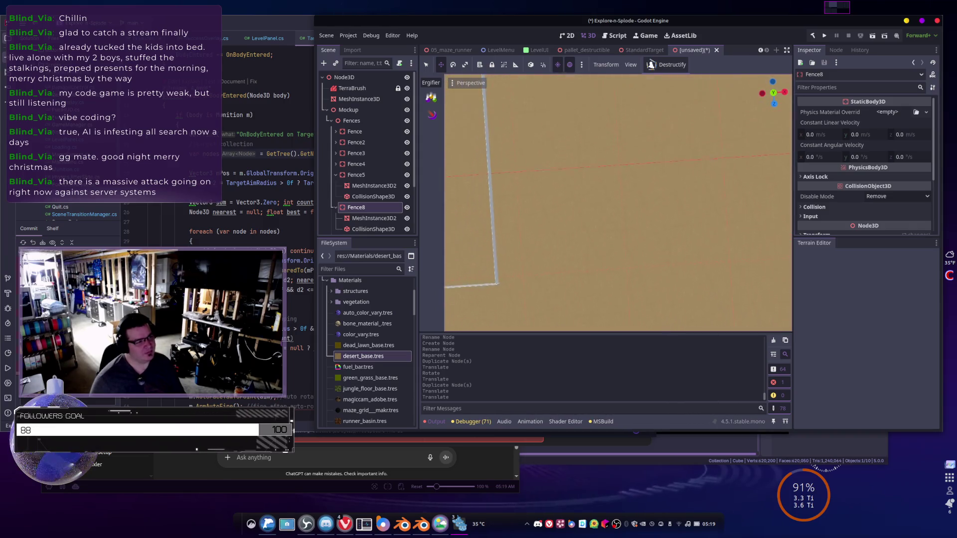
key(a)
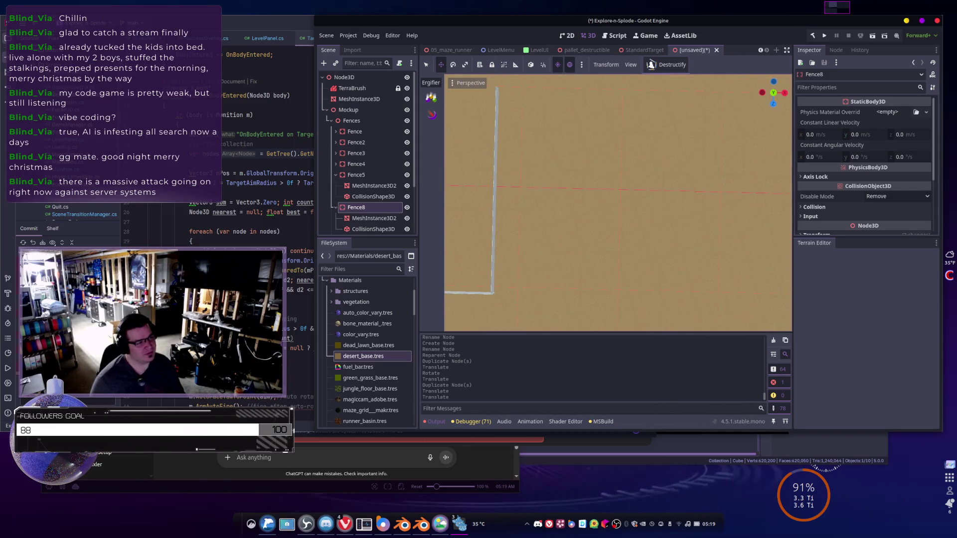
key(a)
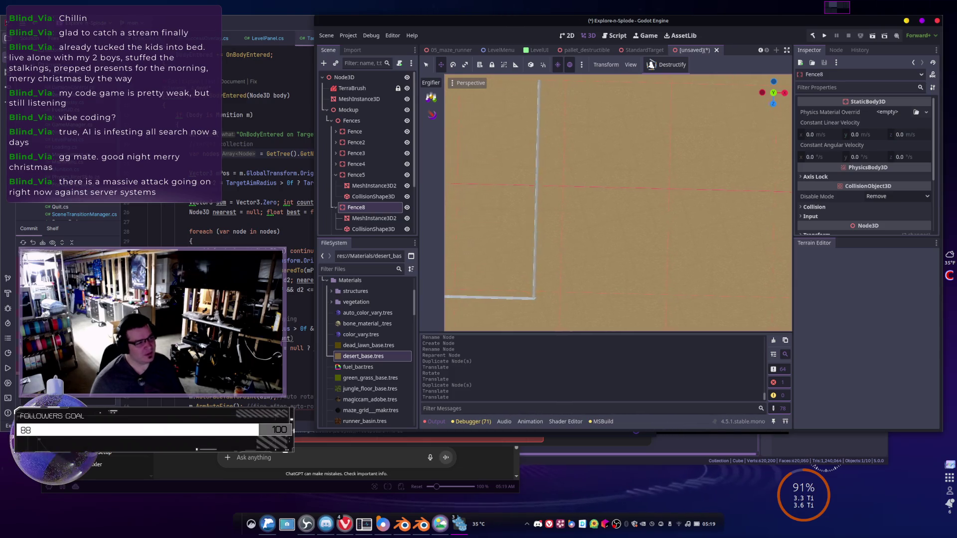
key(w)
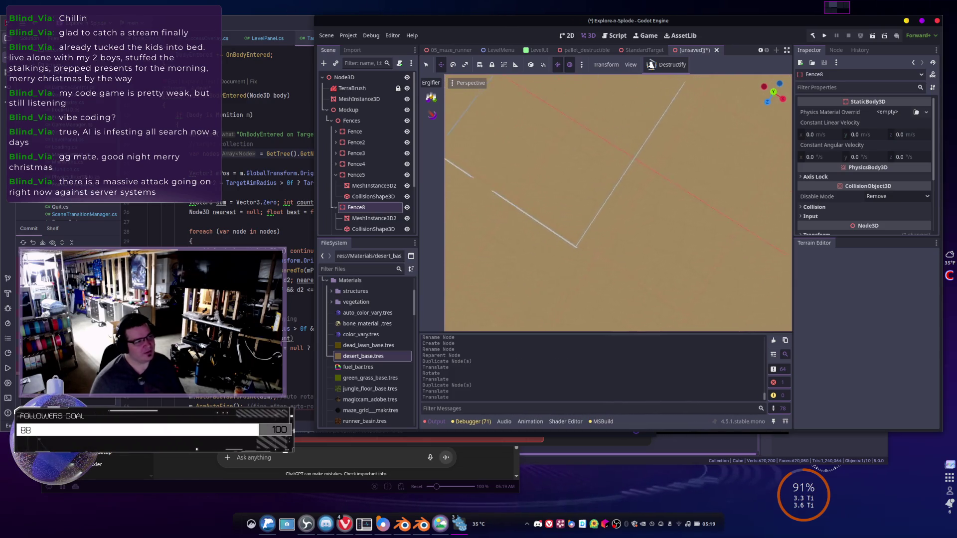
key(w)
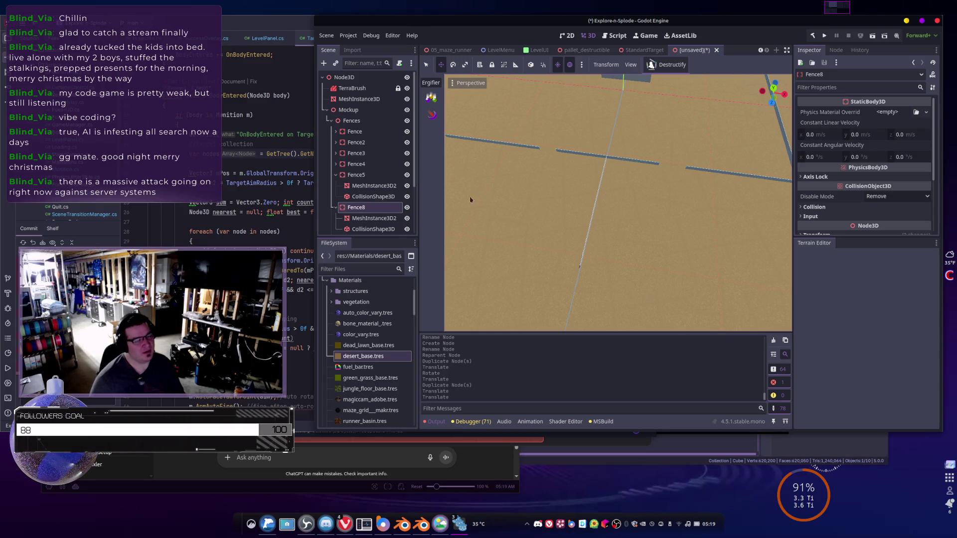
- Fly around the fenced desert map, then select TerraBrush to show its Terrain Editor
key(s)
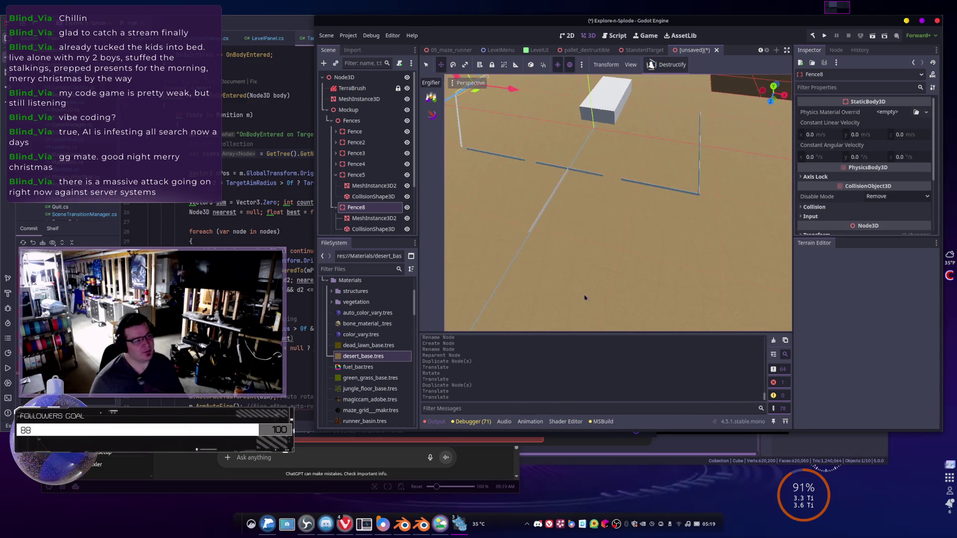
key(w)
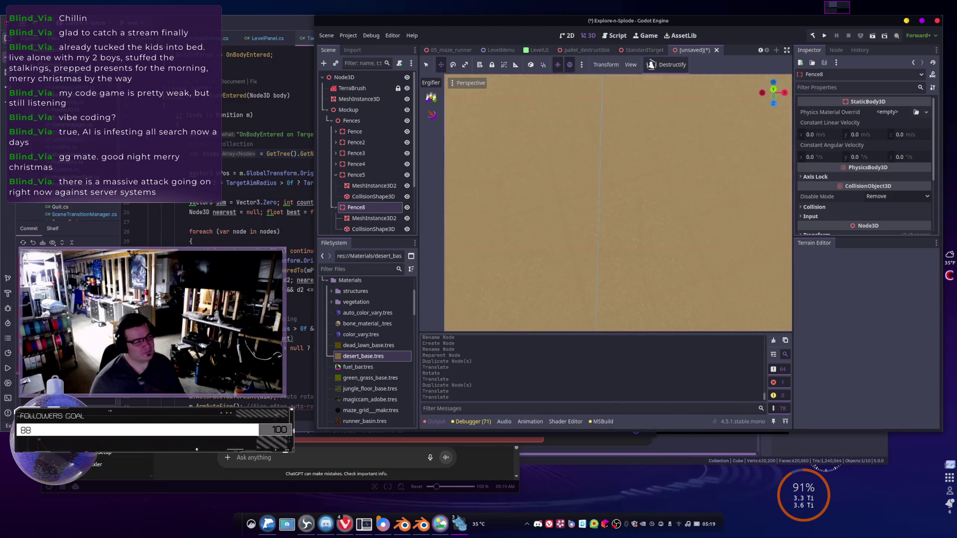
key(s)
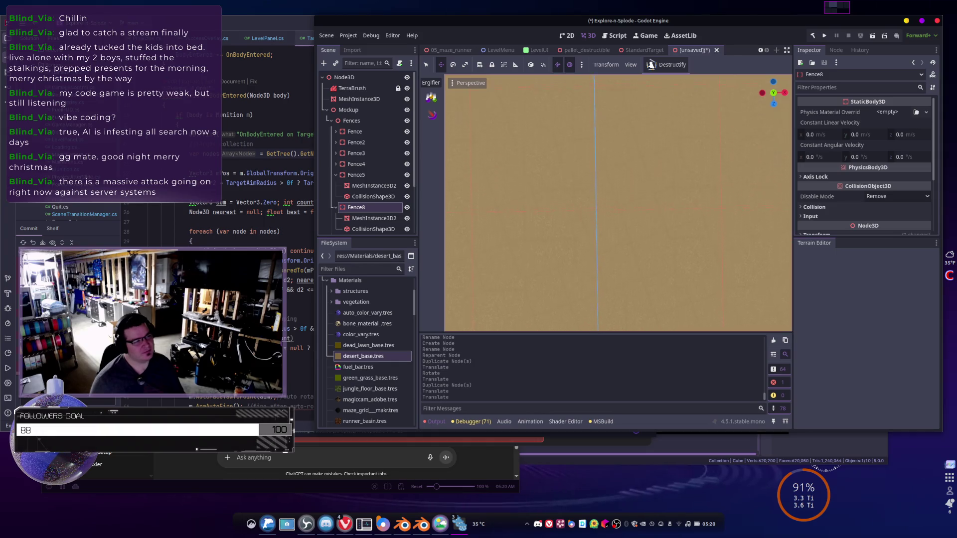
key(s)
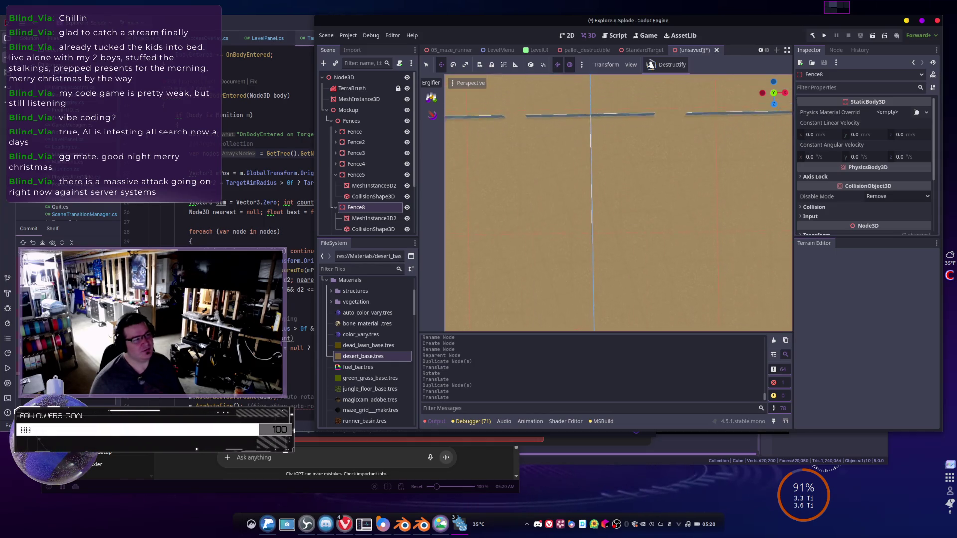
key(d)
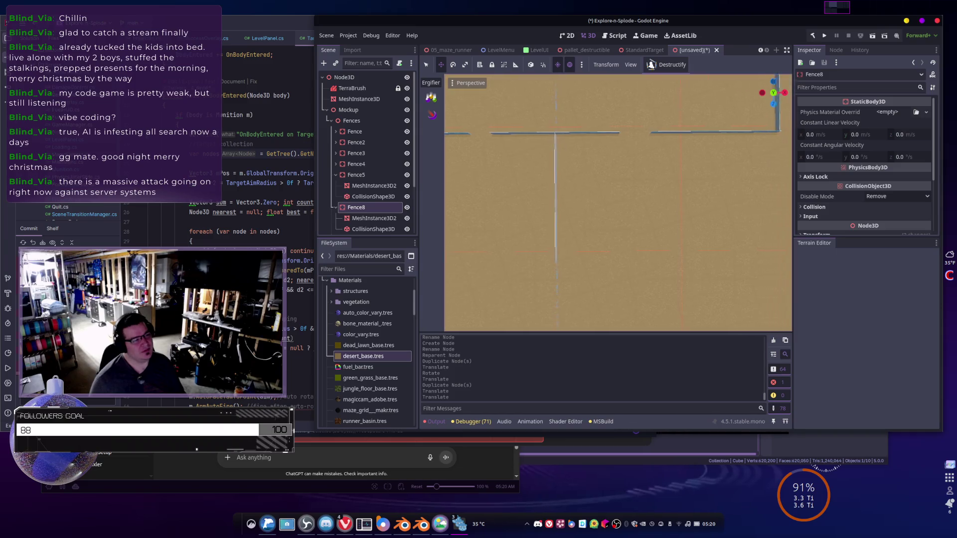
key(w)
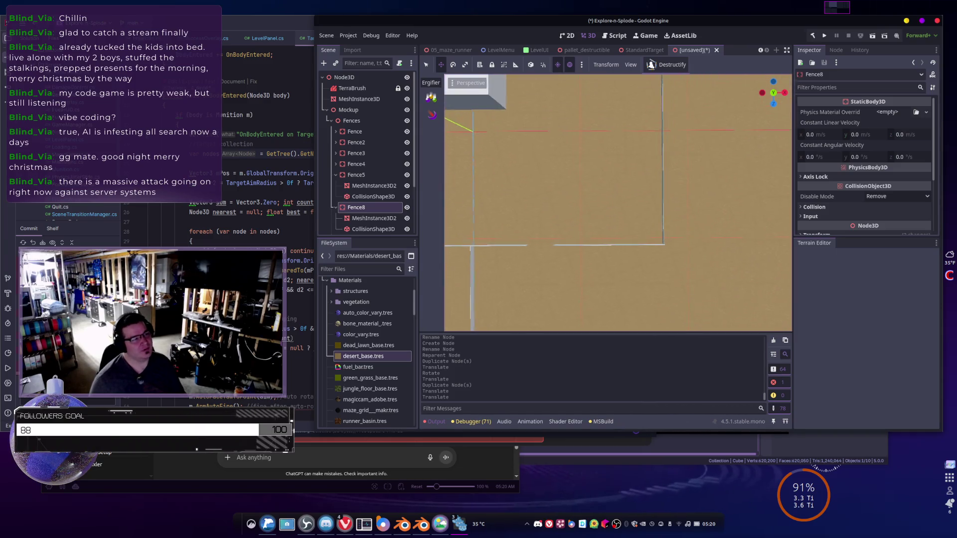
key(s)
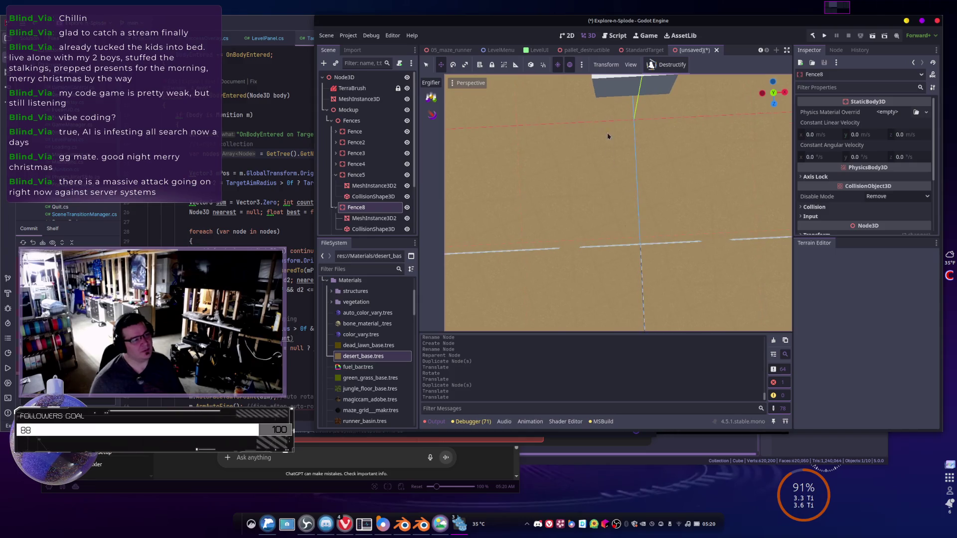
key(s)
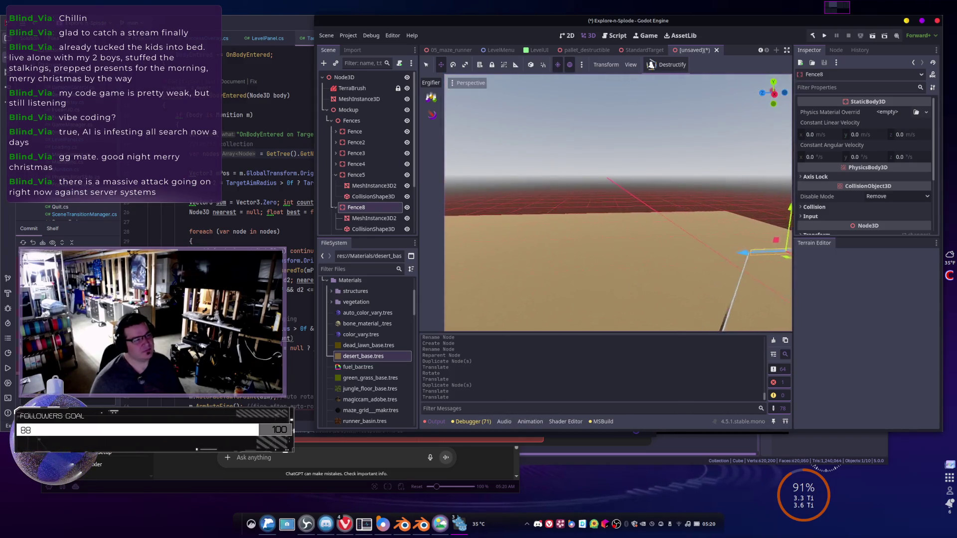
key(w)
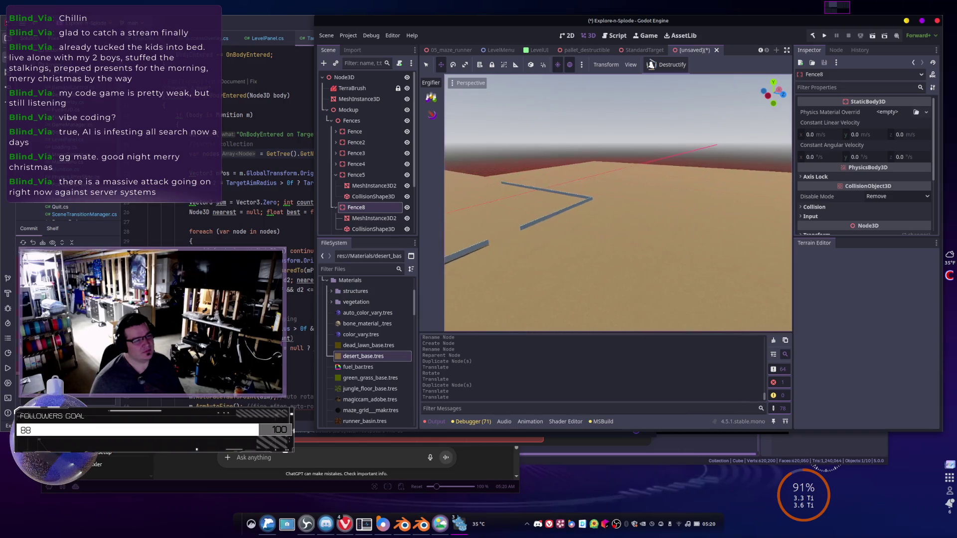
key(d)
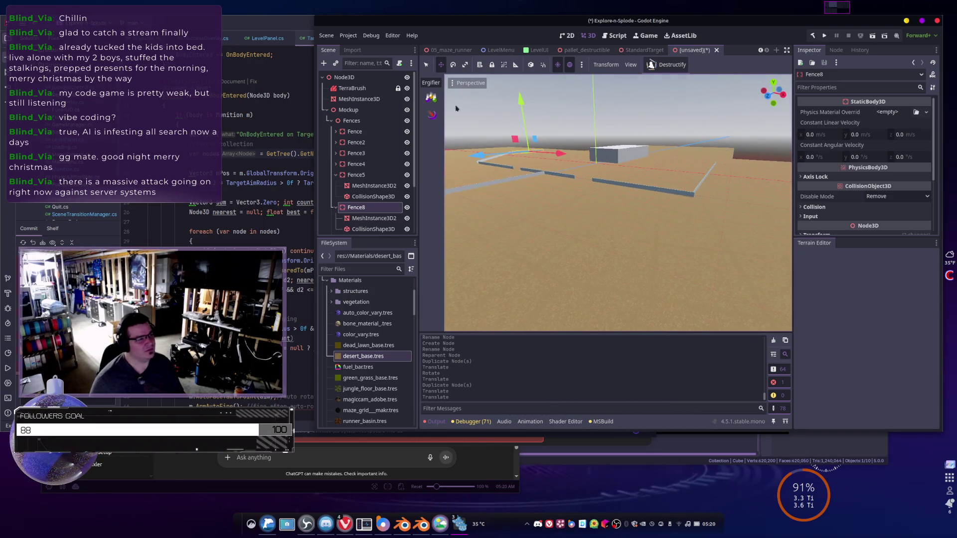
click(349, 88)
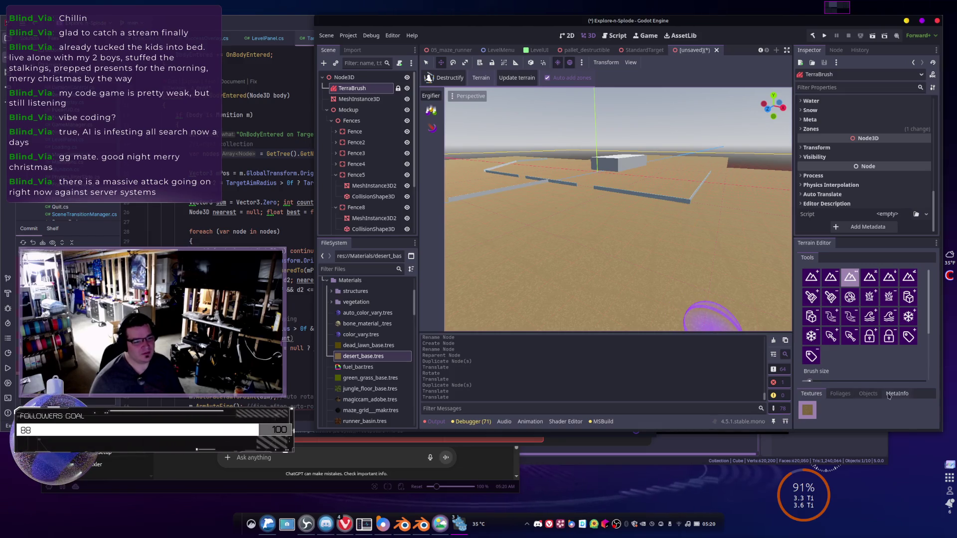
- Set the terrain paint colour to red with R at 230
scroll(856, 338, down, 3)
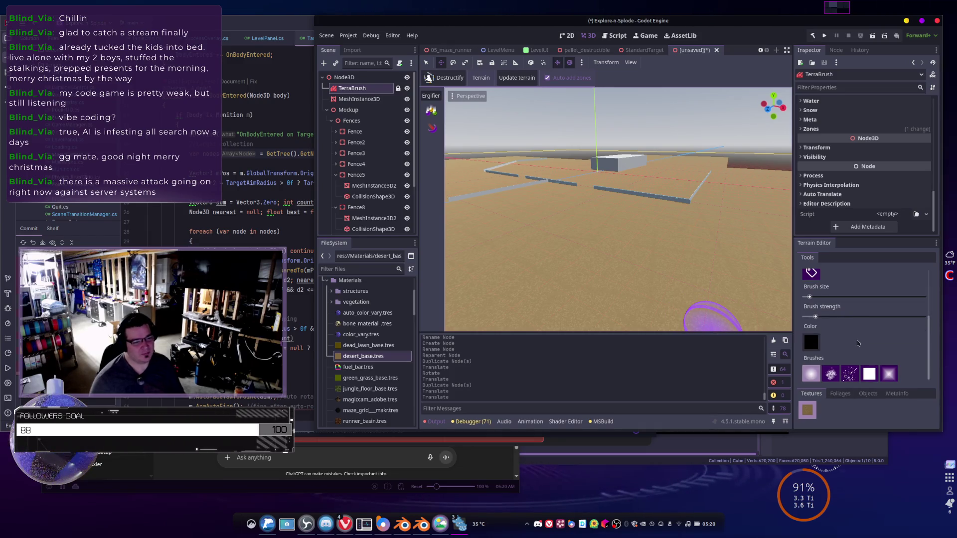
click(811, 341)
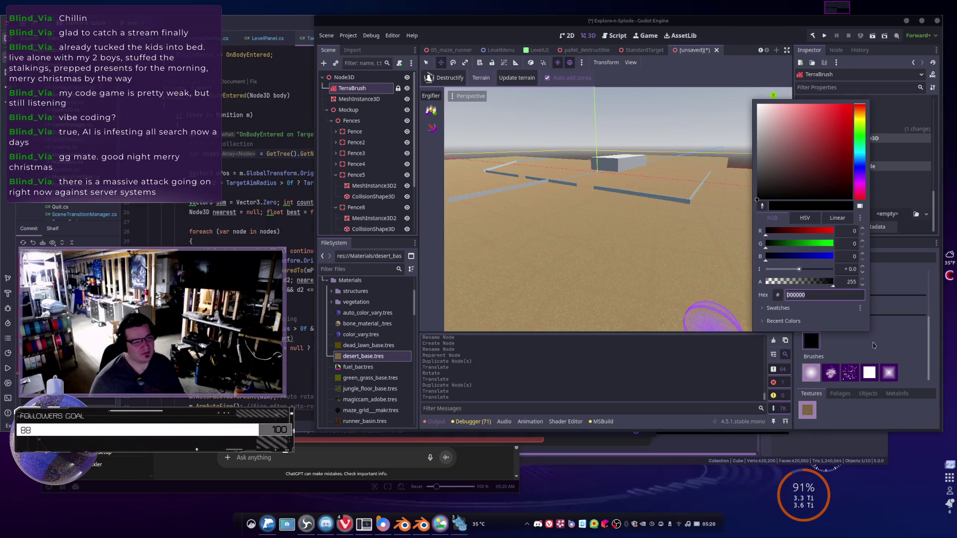
click(826, 231)
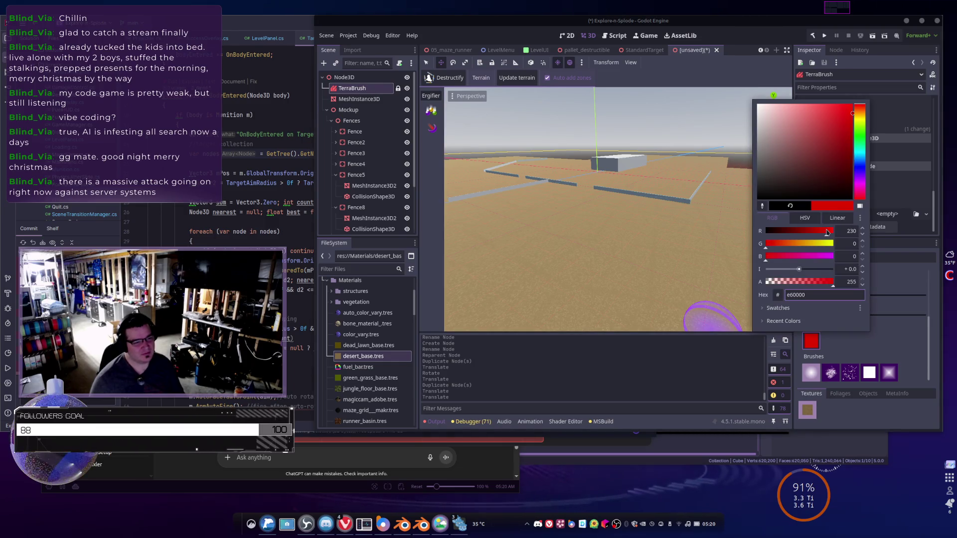
click(890, 310)
scroll(860, 341, up, 3)
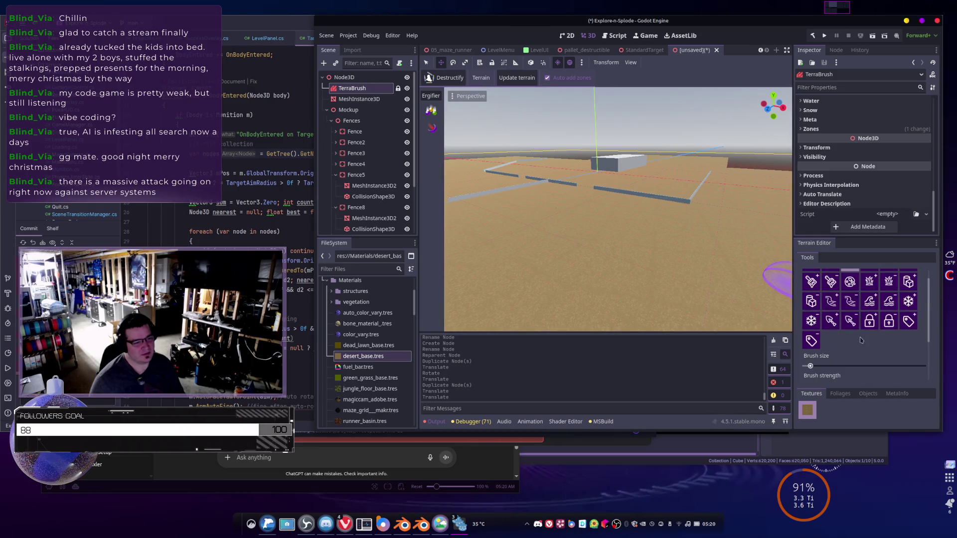
scroll(852, 334, up, 2)
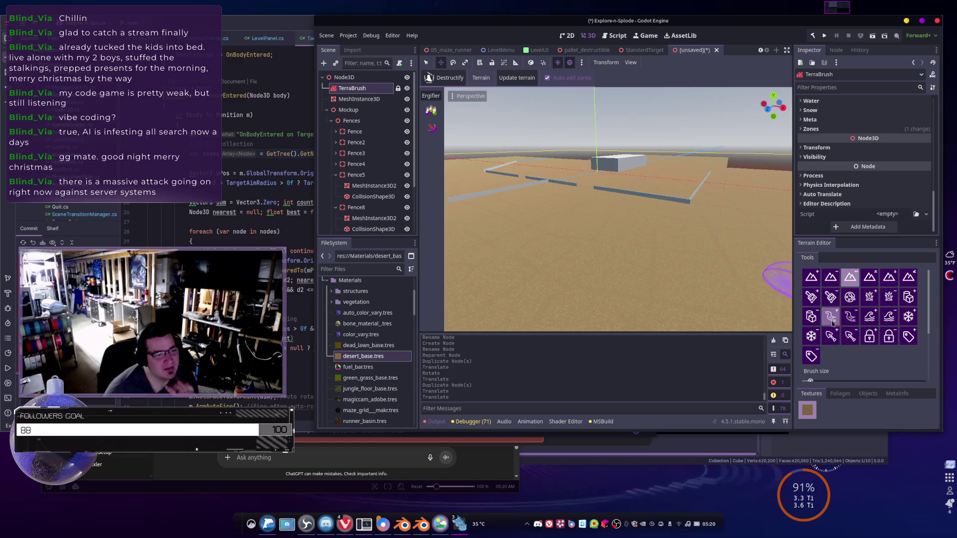
- Paint a red stroke with Add color, then switch to Remove color
click(812, 296)
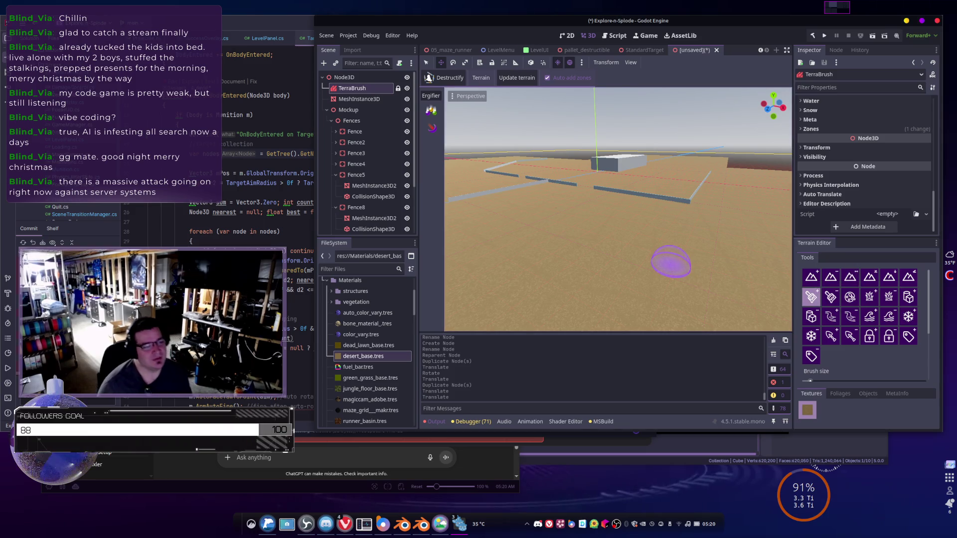
drag(671, 263, 665, 273)
mouse_move(577, 242)
mouse_down()
mouse_move(548, 252)
mouse_move(611, 240)
mouse_move(579, 252)
mouse_up()
key(ctrl)
scroll(555, 240, up, 5)
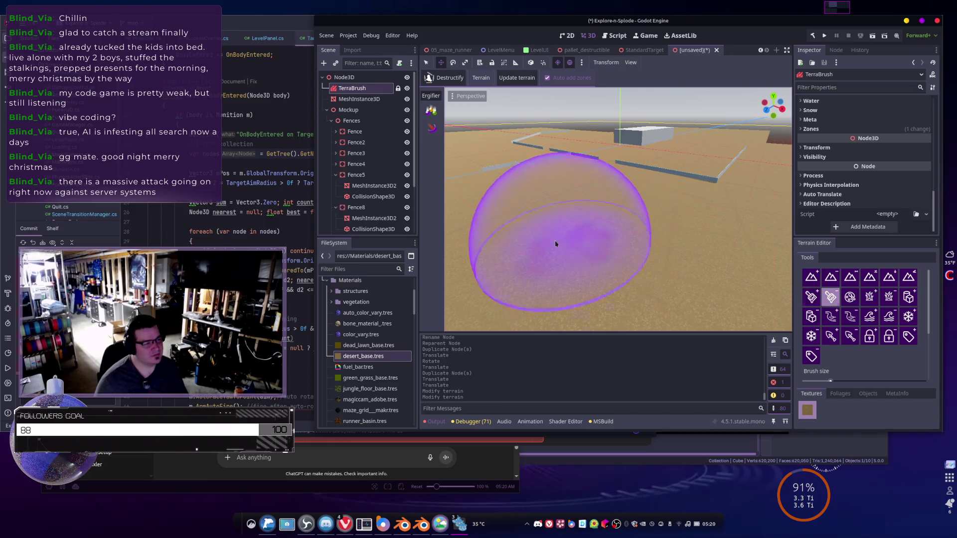
scroll(586, 262, down, 5)
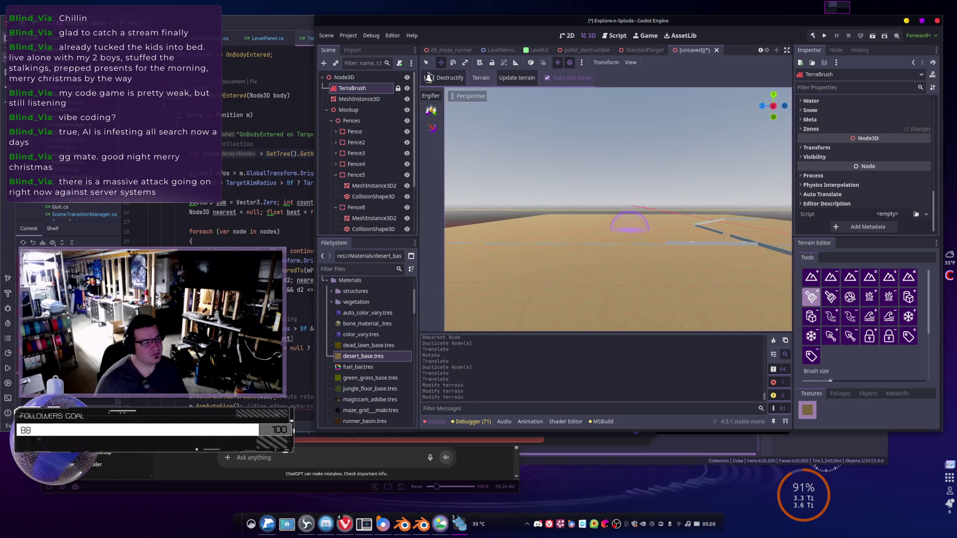
scroll(623, 224, down, 3)
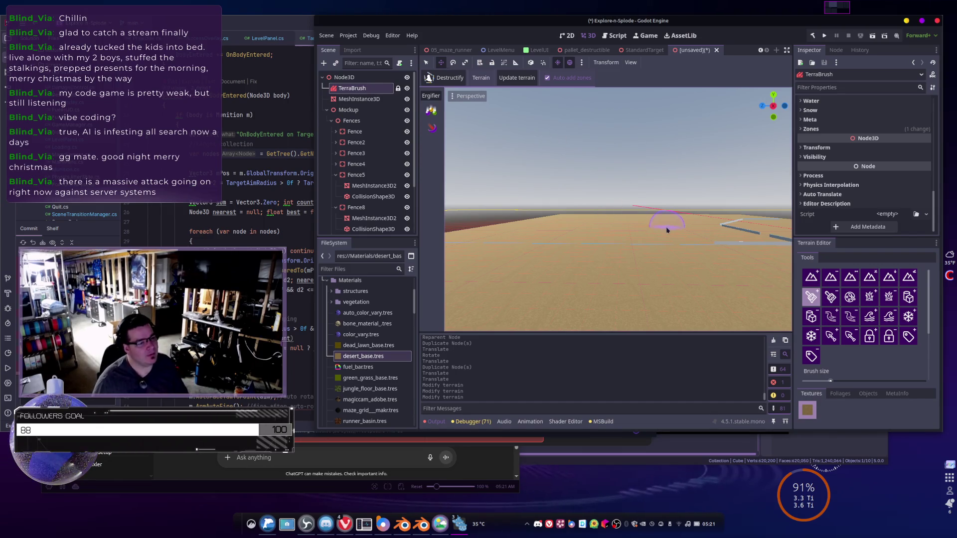
mouse_move(708, 239)
mouse_down()
mouse_move(641, 220)
mouse_move(618, 233)
mouse_move(613, 215)
mouse_move(553, 218)
mouse_move(625, 221)
mouse_up()
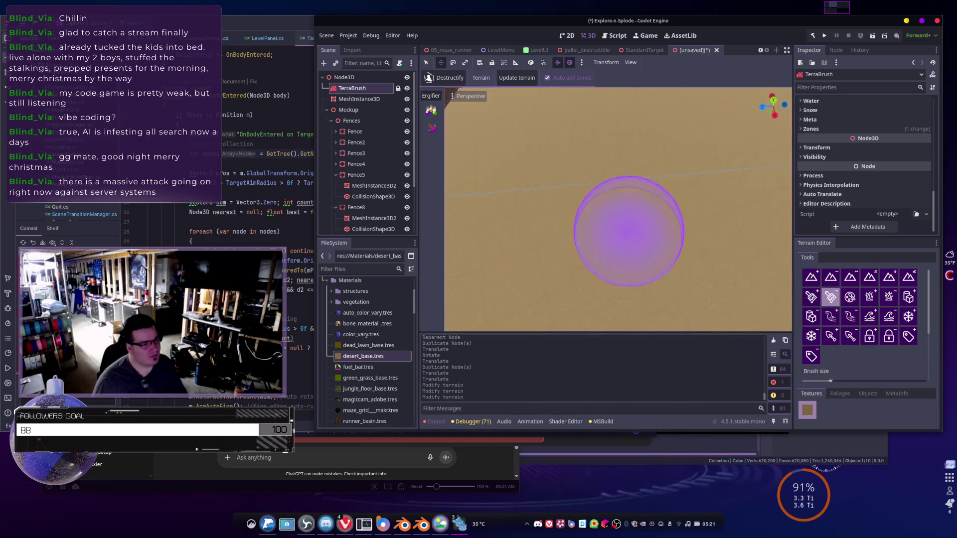
scroll(856, 314, down, 2)
scroll(856, 314, down, 2)
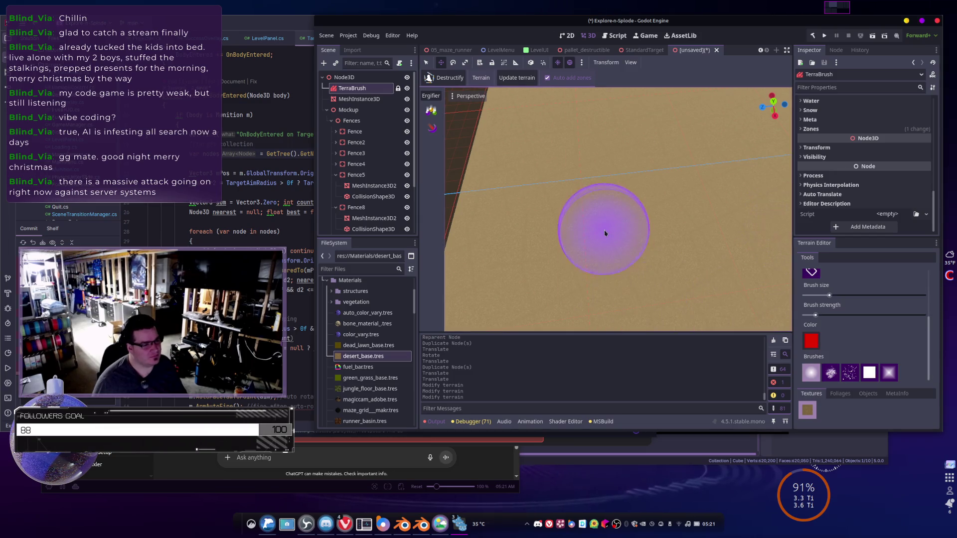
- Paint a red stroke near a fence corner and a second small red mark nearby
scroll(574, 209, down, 5)
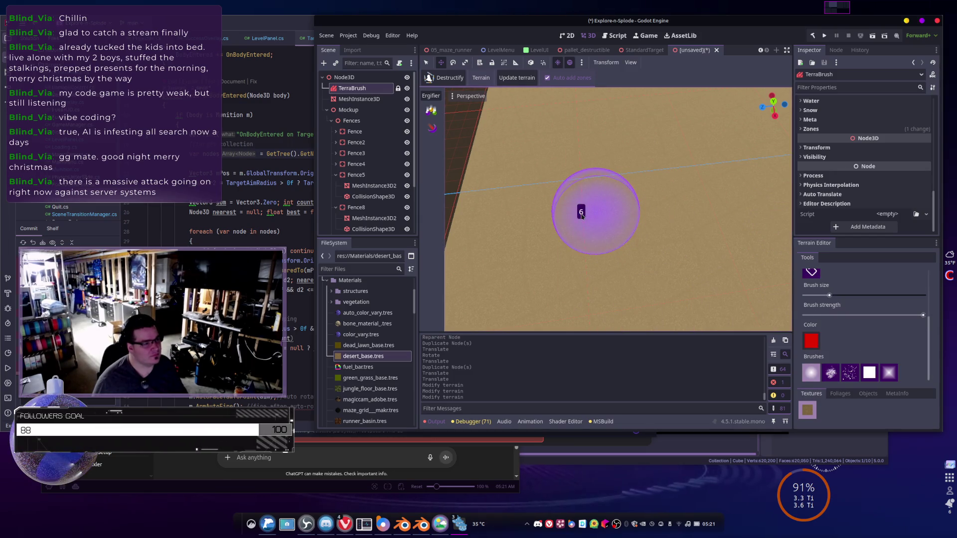
mouse_move(588, 203)
mouse_down()
mouse_move(647, 202)
mouse_move(588, 202)
mouse_move(642, 194)
mouse_move(649, 202)
mouse_move(624, 219)
mouse_move(632, 219)
mouse_up()
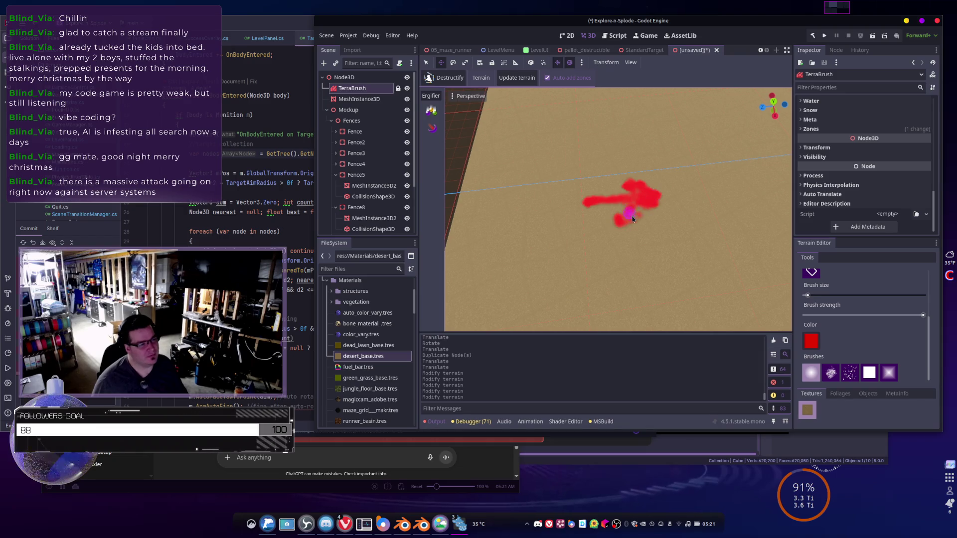
scroll(632, 219, down, 3)
scroll(624, 228, up, 3)
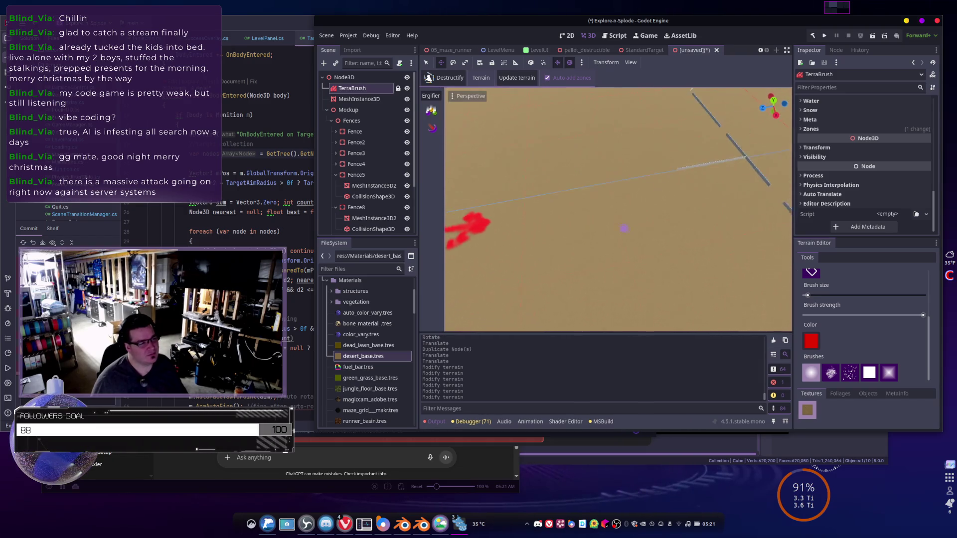
scroll(624, 229, up, 5)
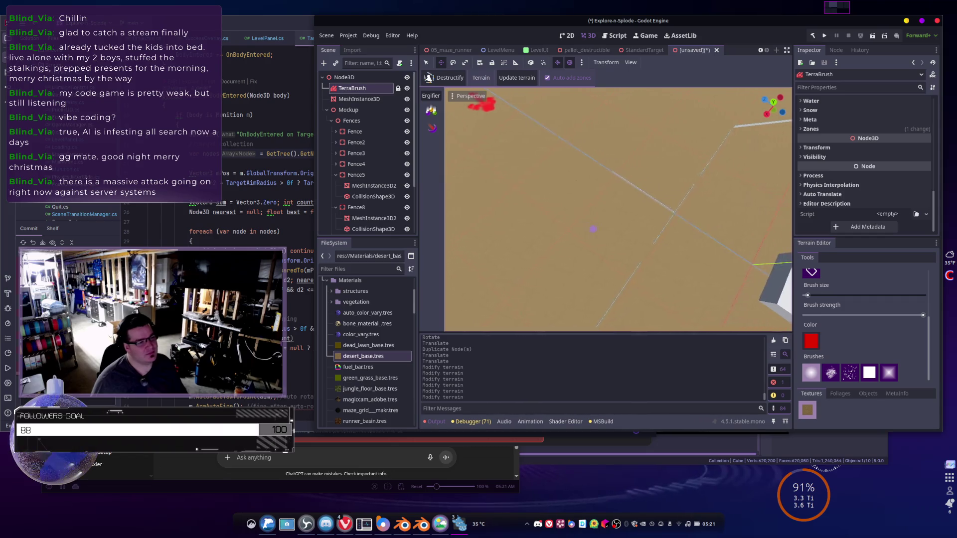
drag(593, 229, 641, 172)
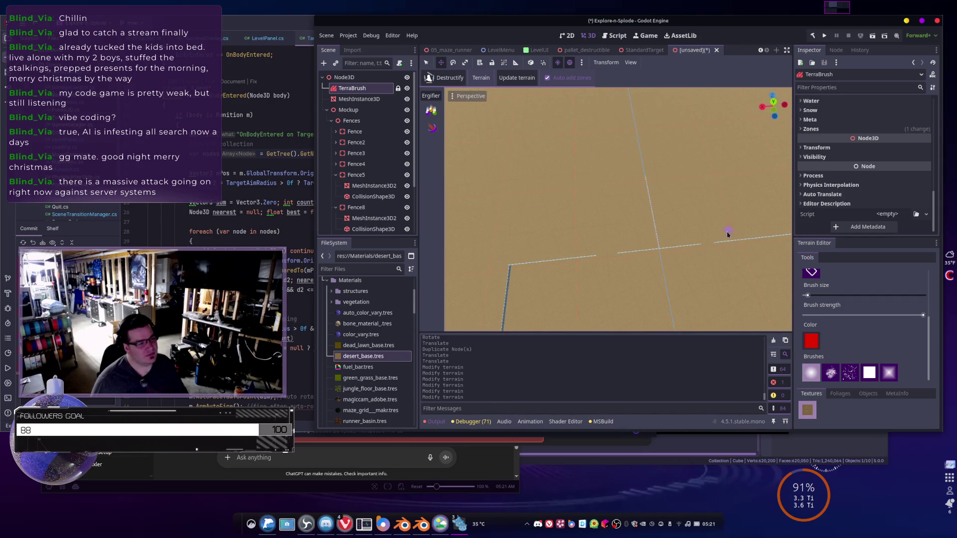
mouse_move(699, 292)
mouse_down()
mouse_move(624, 234)
mouse_move(668, 225)
mouse_move(641, 215)
mouse_move(631, 244)
mouse_move(662, 222)
mouse_move(629, 230)
mouse_up()
click(671, 222)
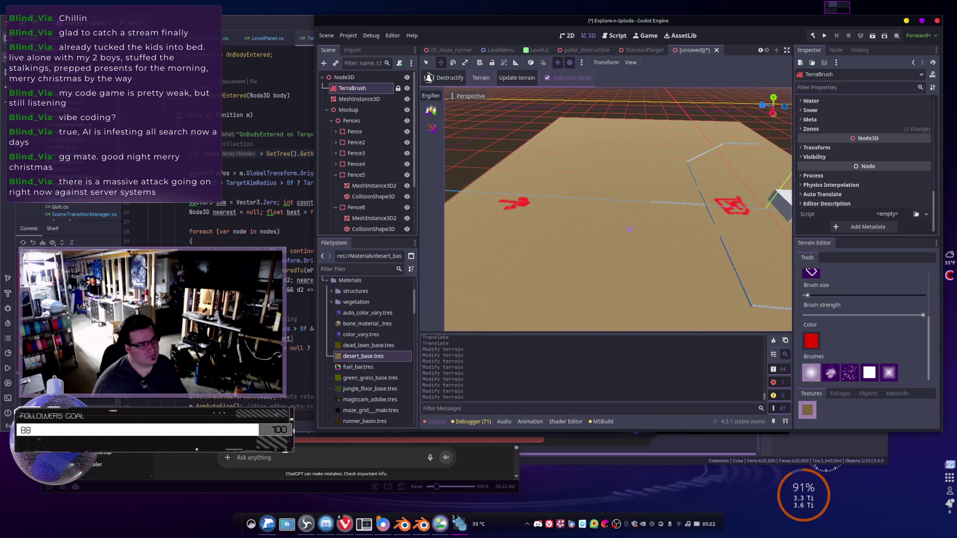
- Switch the paint colour to bright green and paint green marks on the terrain
click(811, 341)
click(863, 138)
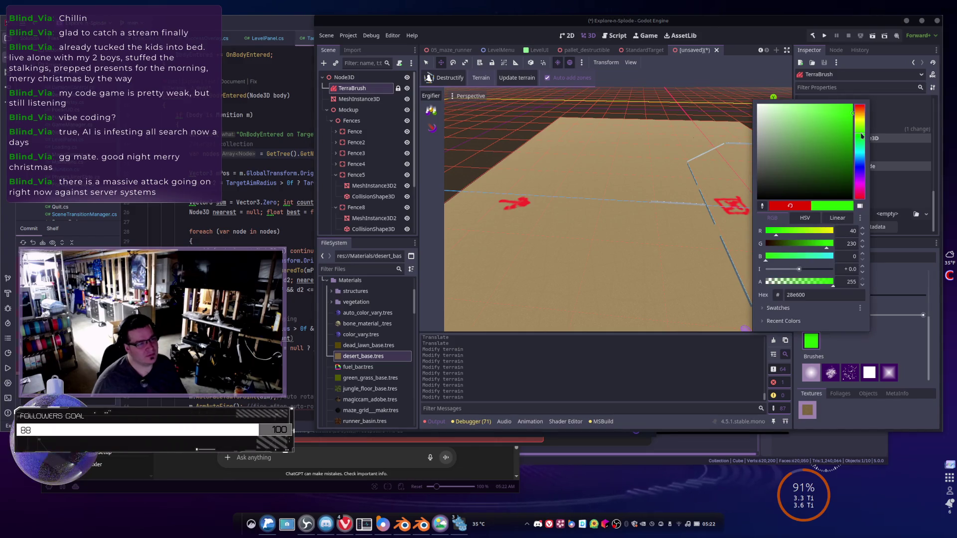
click(849, 106)
click(625, 198)
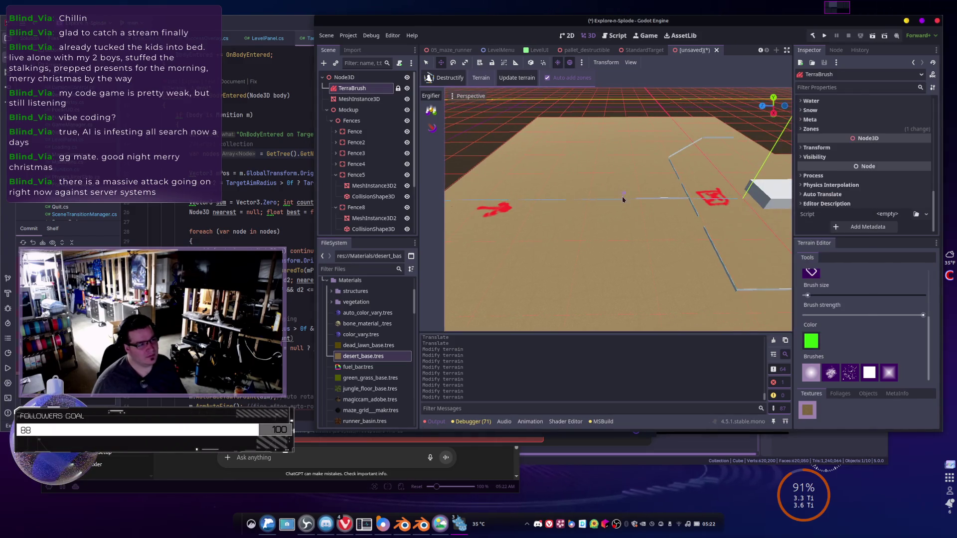
click(644, 209)
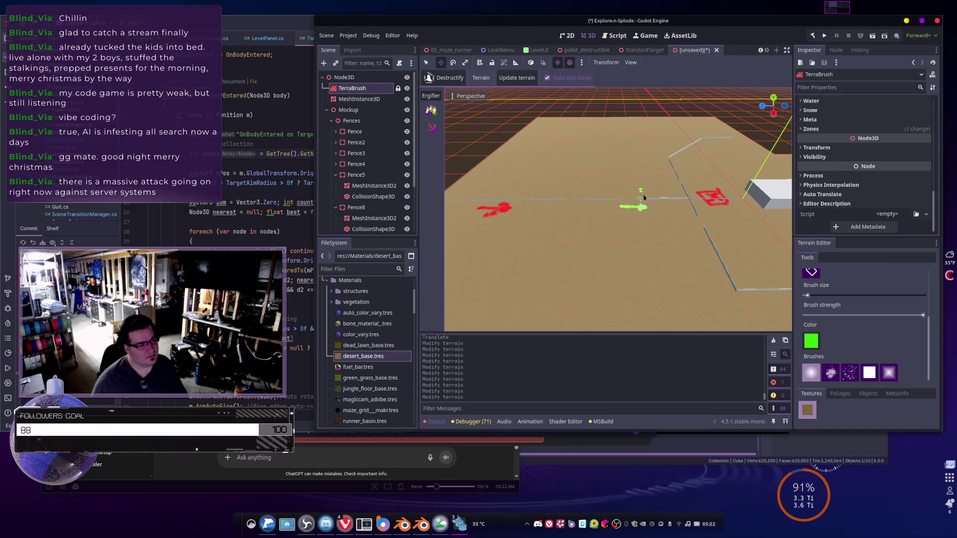
click(641, 207)
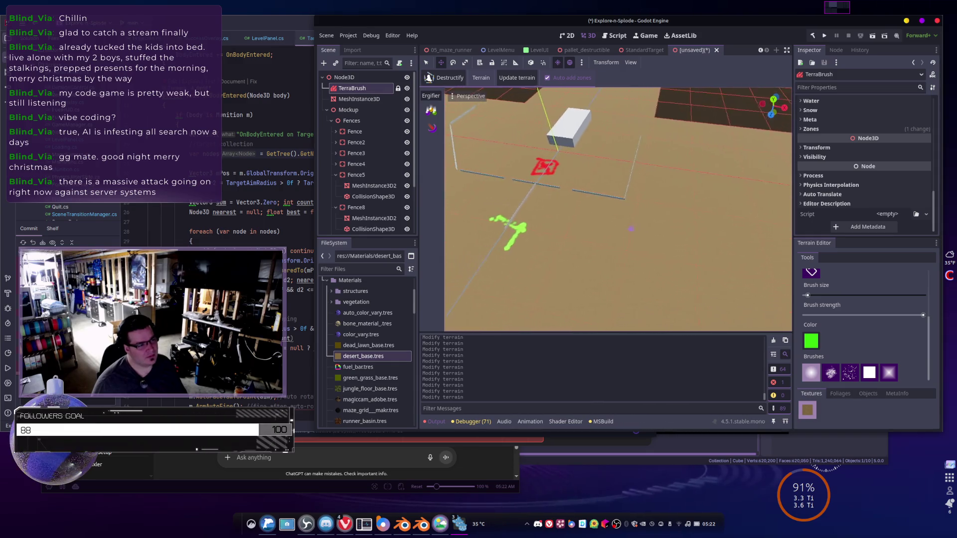
- Change the paint colour to yellow and paint a yellow outline on the terrain
click(811, 341)
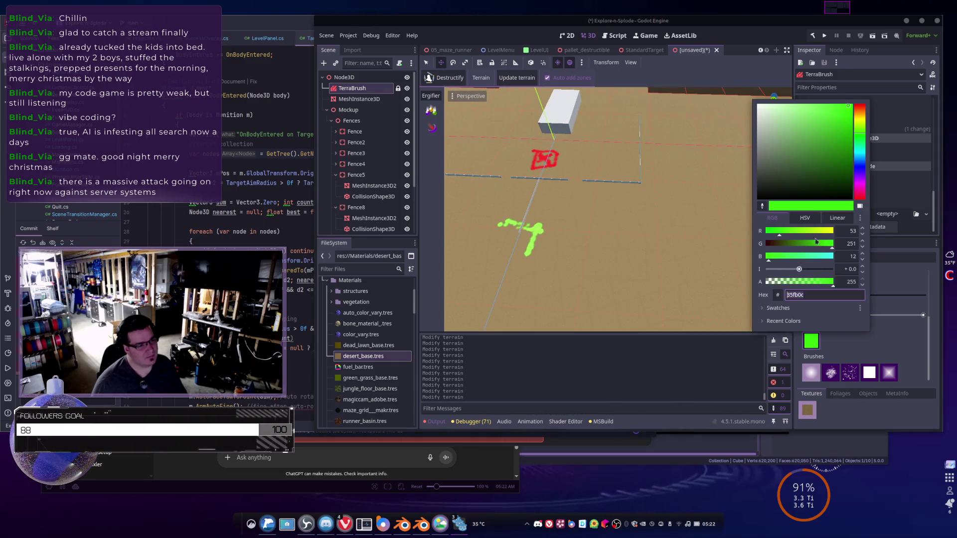
click(825, 232)
click(642, 208)
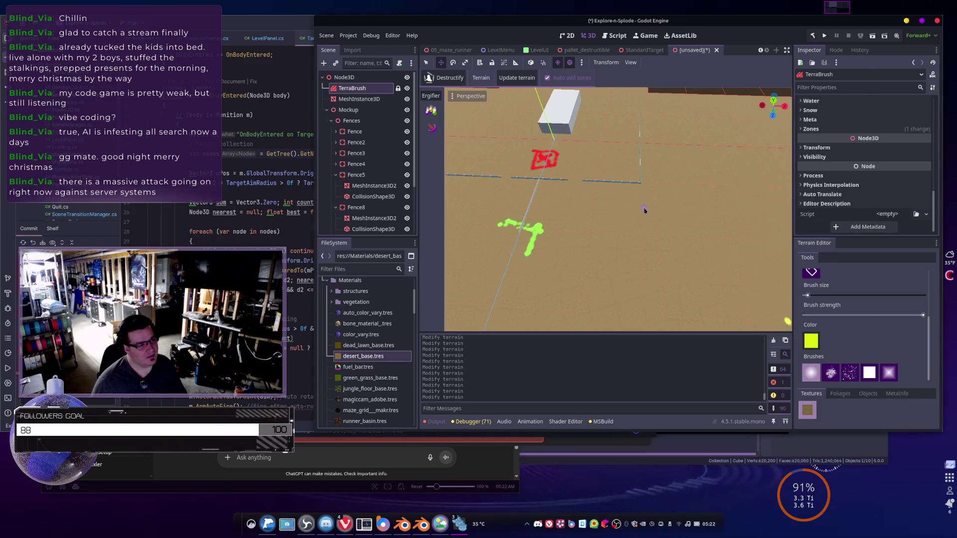
click(646, 213)
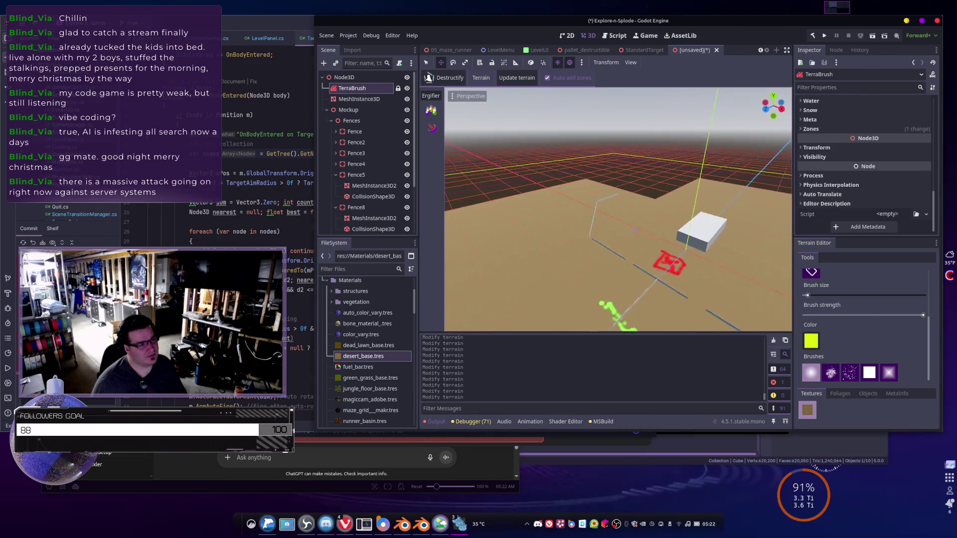
drag(628, 205, 580, 214)
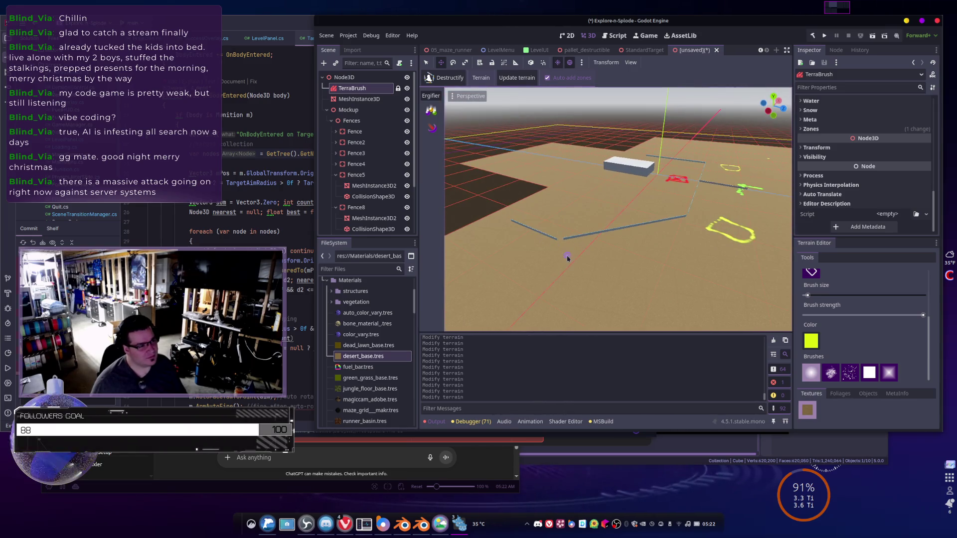
mouse_move(537, 269)
mouse_down()
mouse_move(571, 274)
mouse_move(573, 258)
mouse_move(598, 254)
mouse_up()
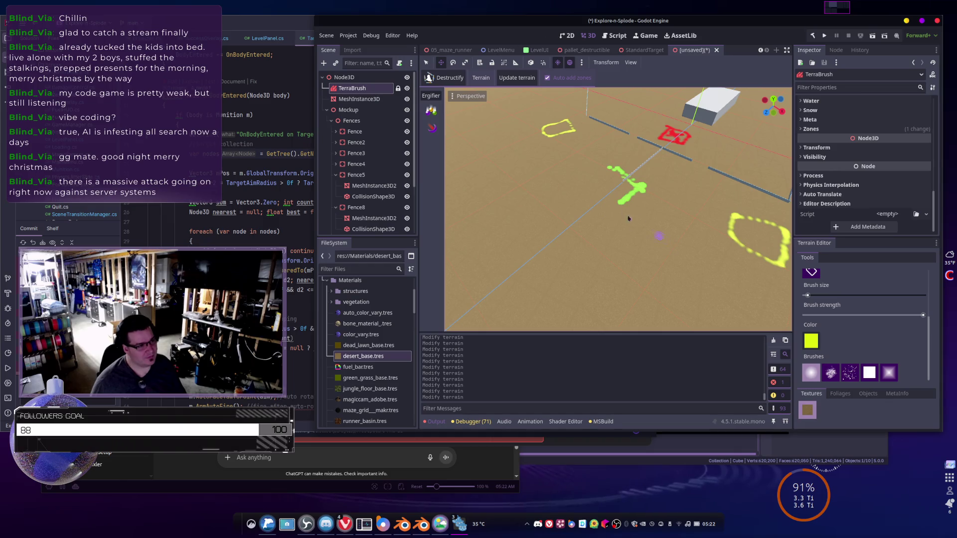
drag(629, 218, 570, 197)
click(369, 101)
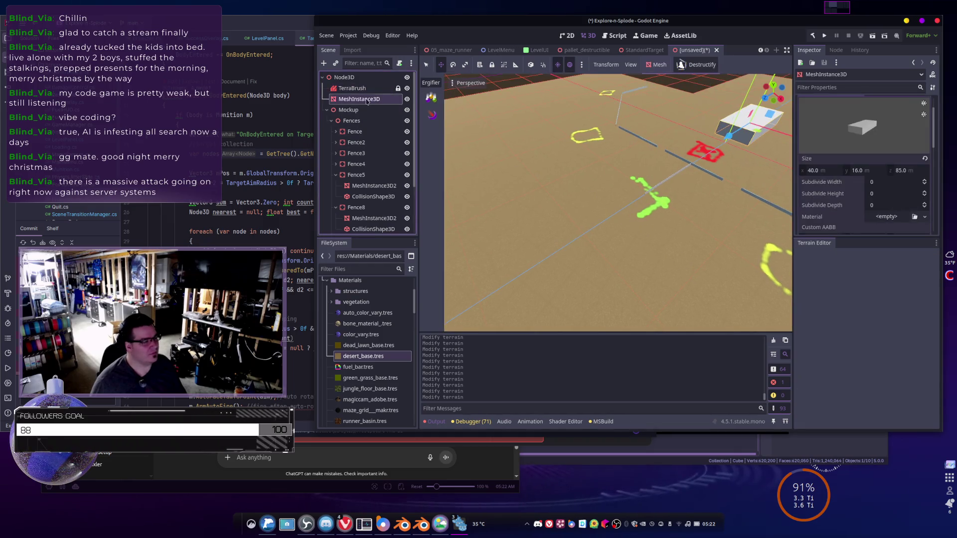
mouse_move(533, 169)
mouse_down()
mouse_move(493, 145)
mouse_move(532, 175)
mouse_up()
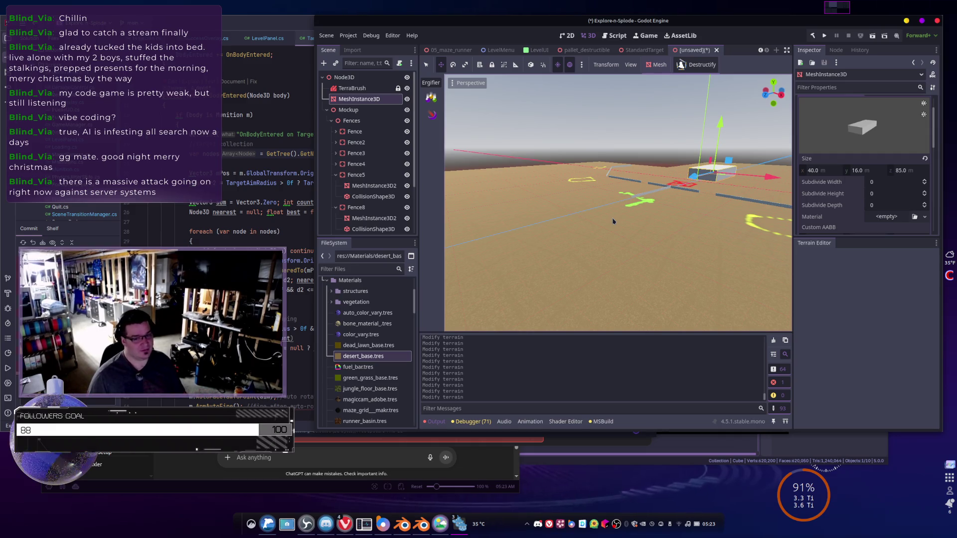
mouse_move(635, 204)
mouse_down()
mouse_move(620, 194)
mouse_move(617, 205)
mouse_move(637, 199)
mouse_up()
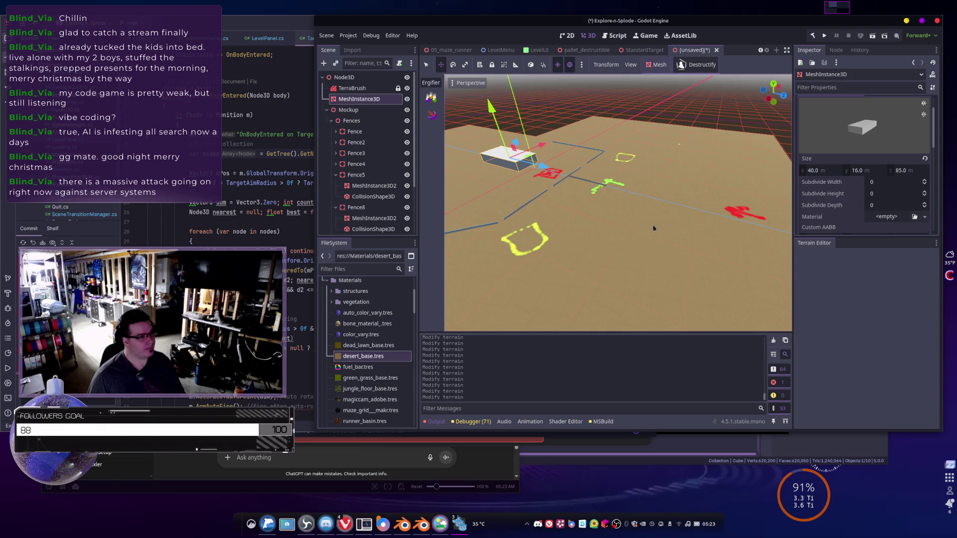
drag(653, 228, 654, 224)
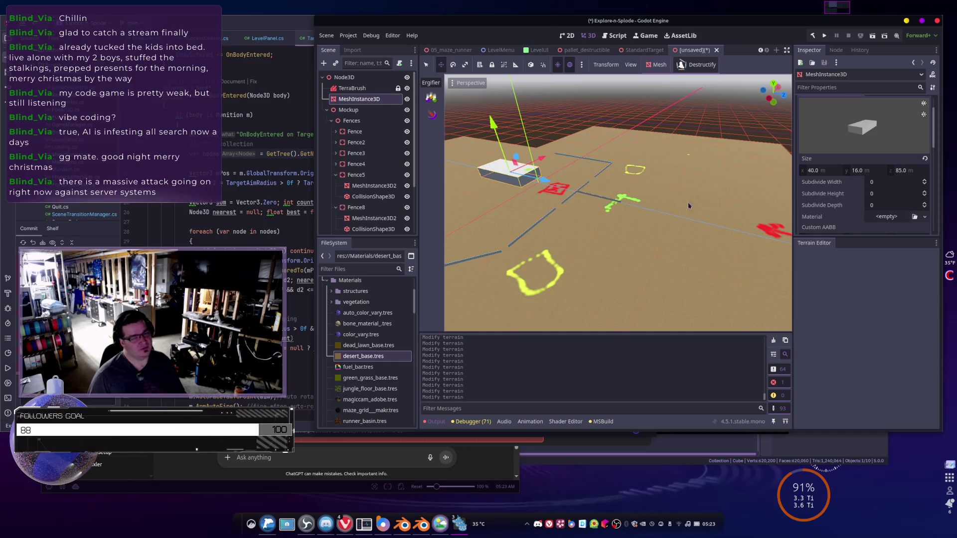
mouse_move(693, 177)
mouse_down()
mouse_move(692, 158)
mouse_move(749, 187)
mouse_move(776, 254)
mouse_move(498, 64)
mouse_up()
drag(618, 201, 588, 192)
- Save the map into the Scenes/Maps folder under the name 06_CombatOutpost.tscn
key(ctrl+s)
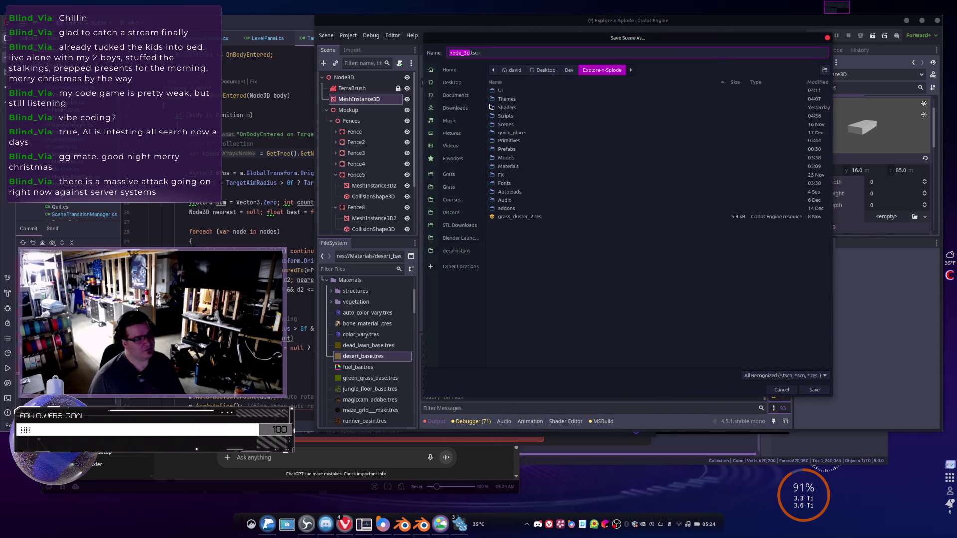
double_click(492, 126)
double_click(499, 91)
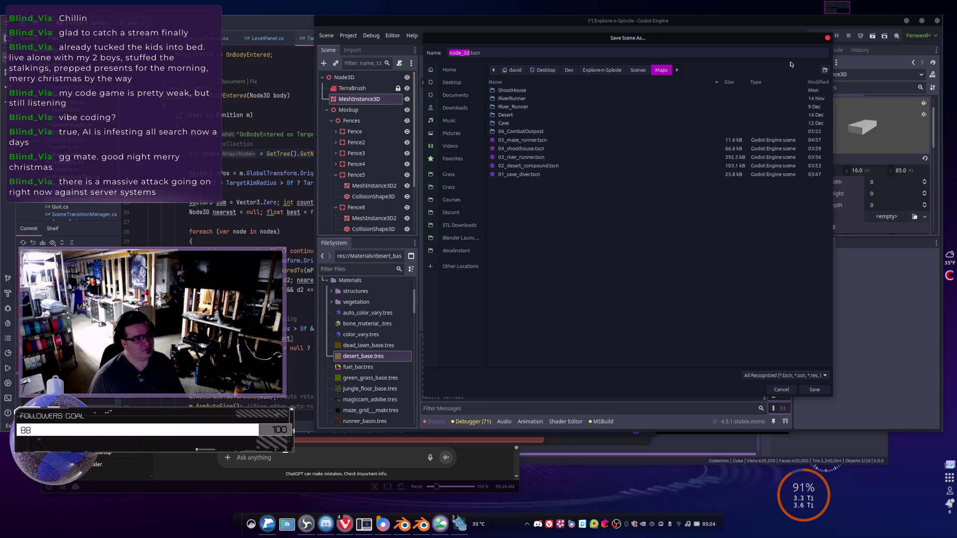
double_click(457, 53)
key(BackSpace)
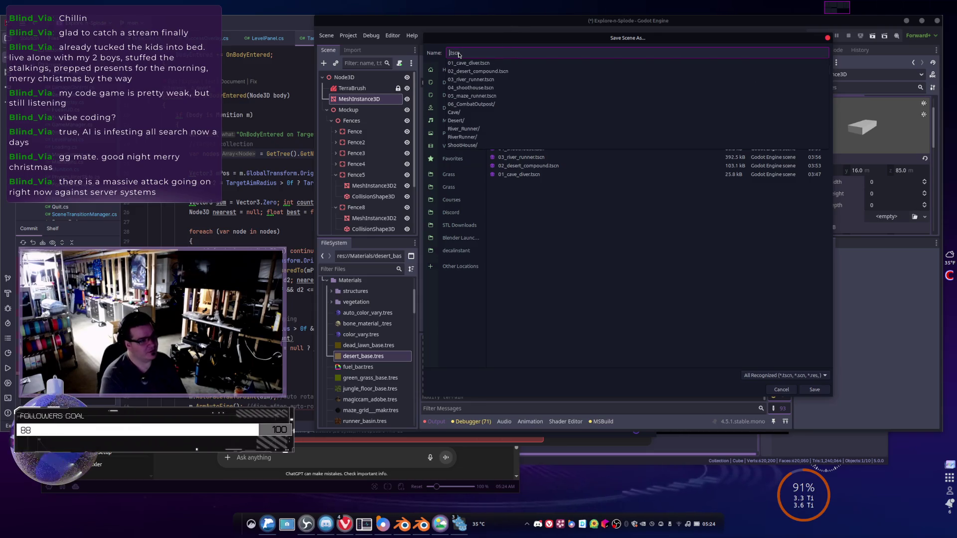
text(06_)
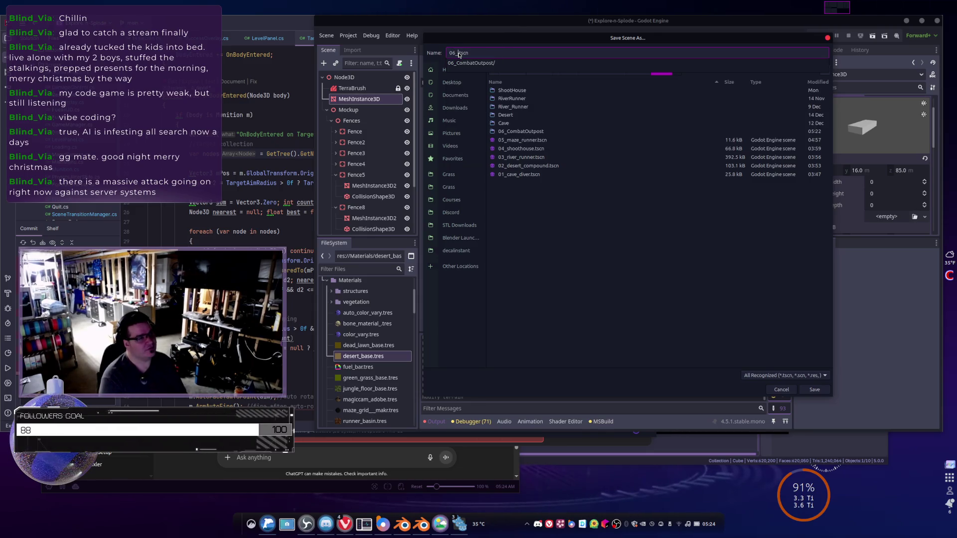
text(CombatOut)
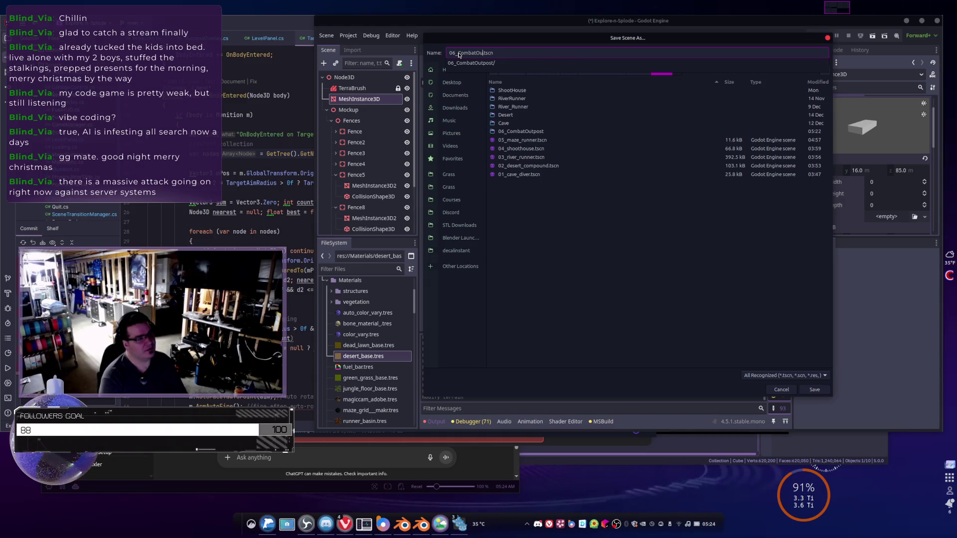
text(post)
key(Return)
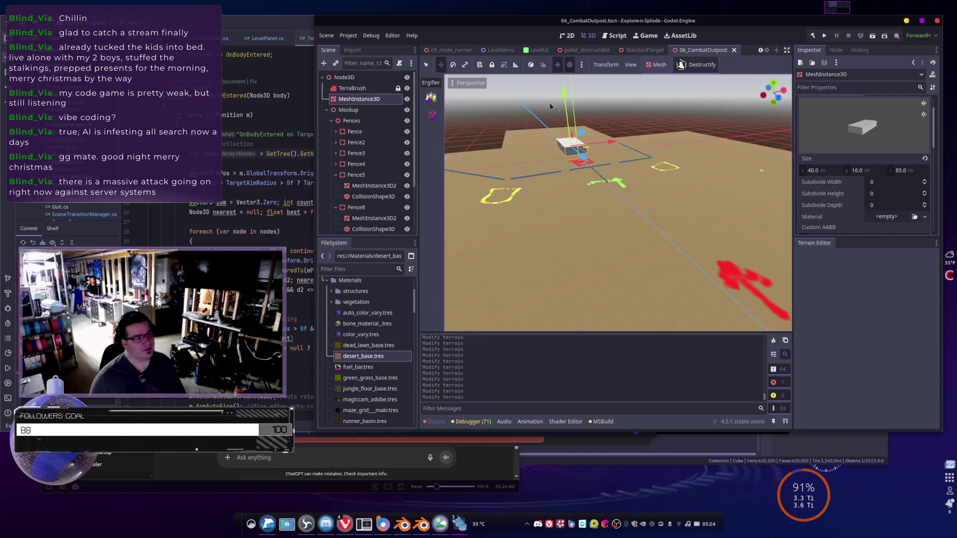
drag(628, 215, 610, 225)
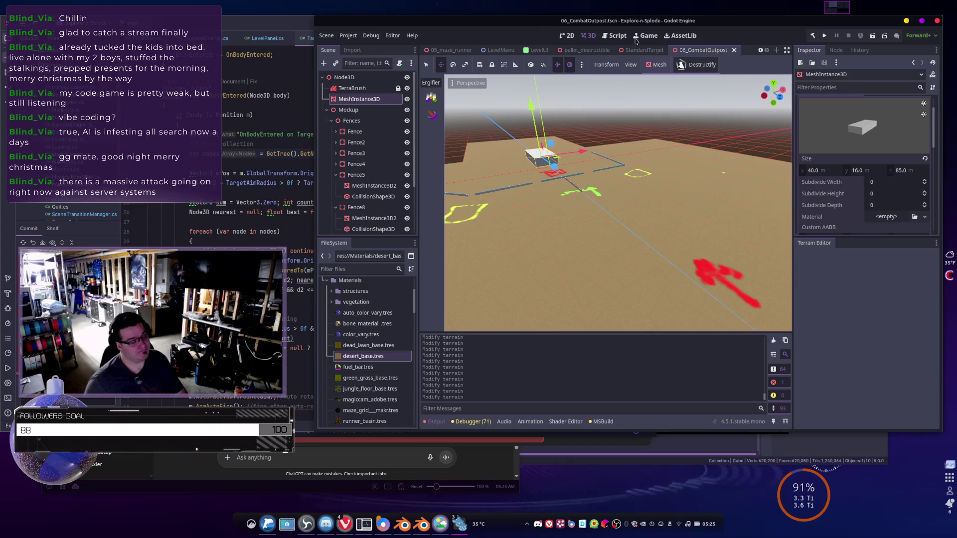
key(f)
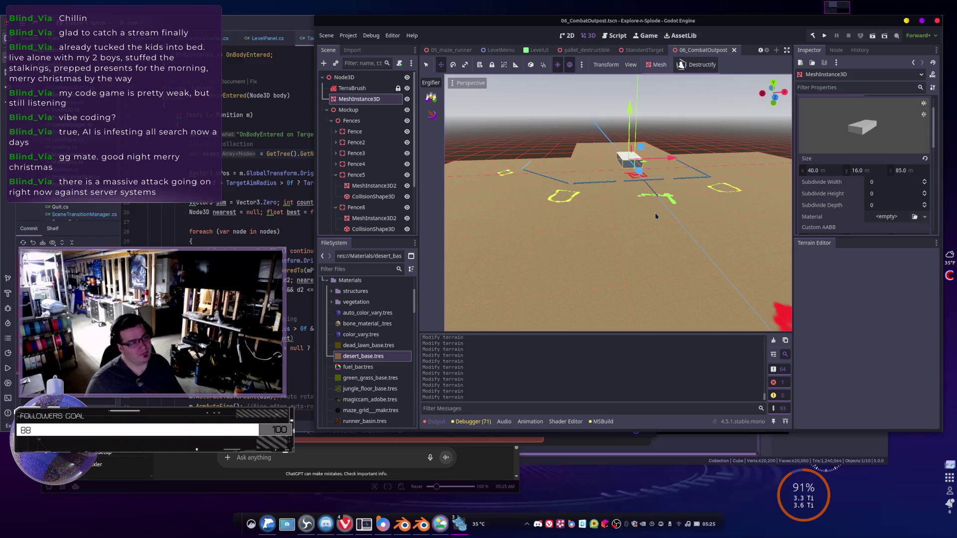
key(d)
key(a)
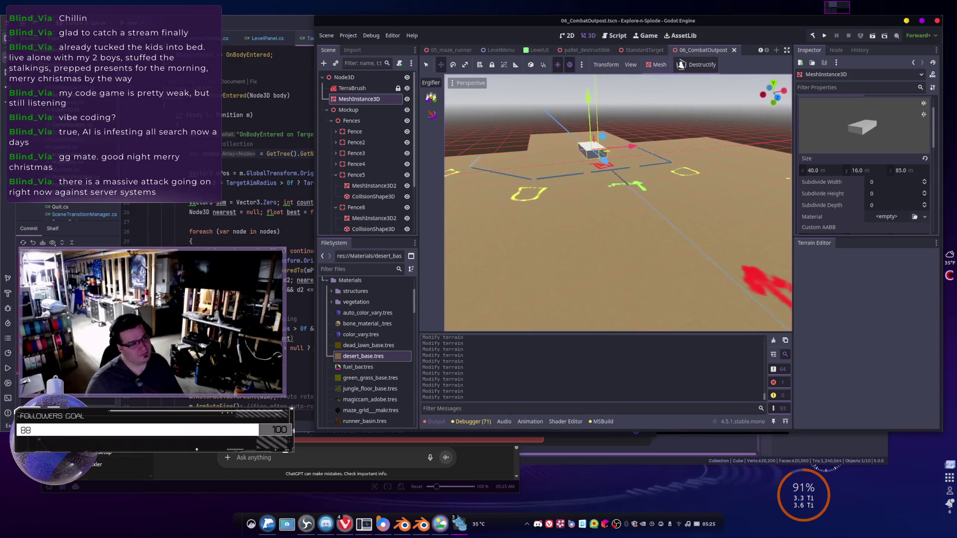
key(a)
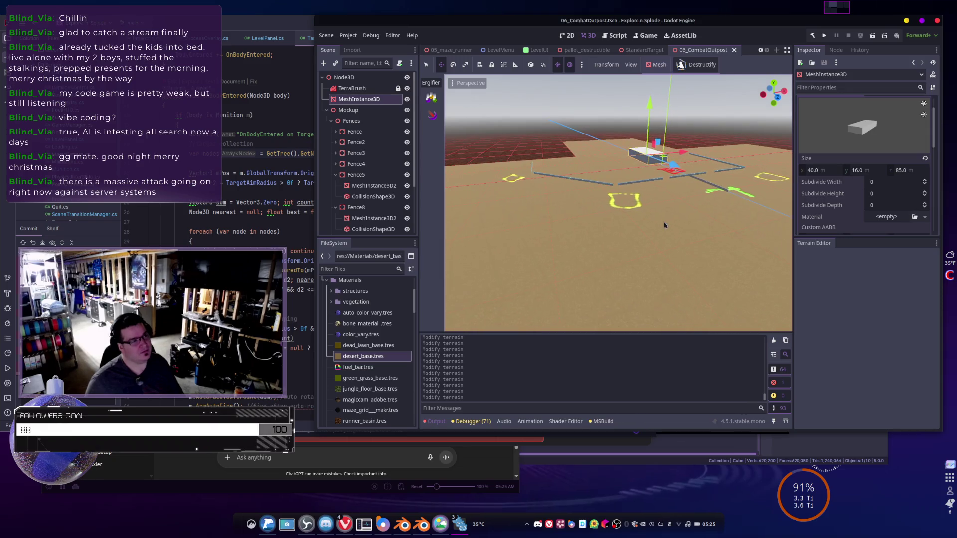
- Collapse 06_CombatOutpost and expand RiverRunner to reveal its Heightmap, Splatmap and Water files
scroll(359, 349, up, 3)
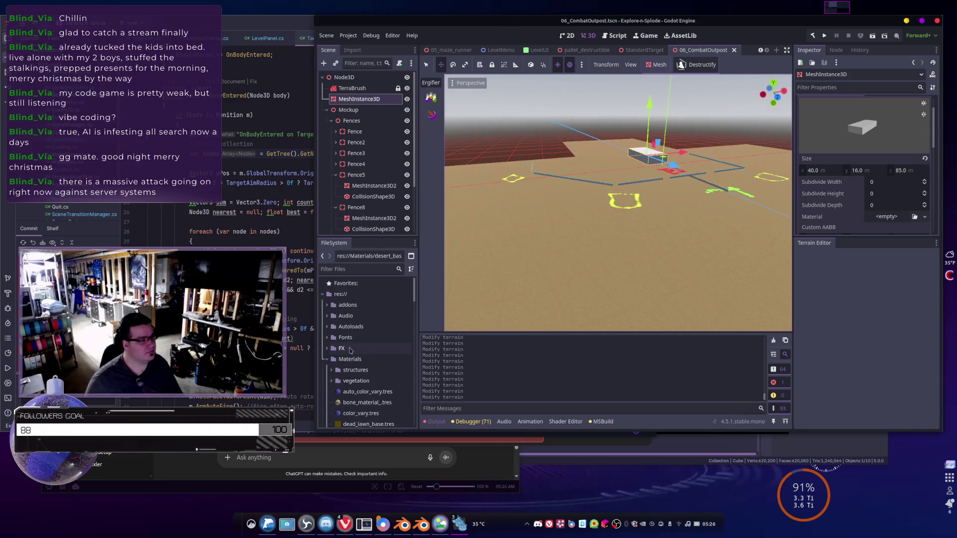
scroll(355, 357, down, 5)
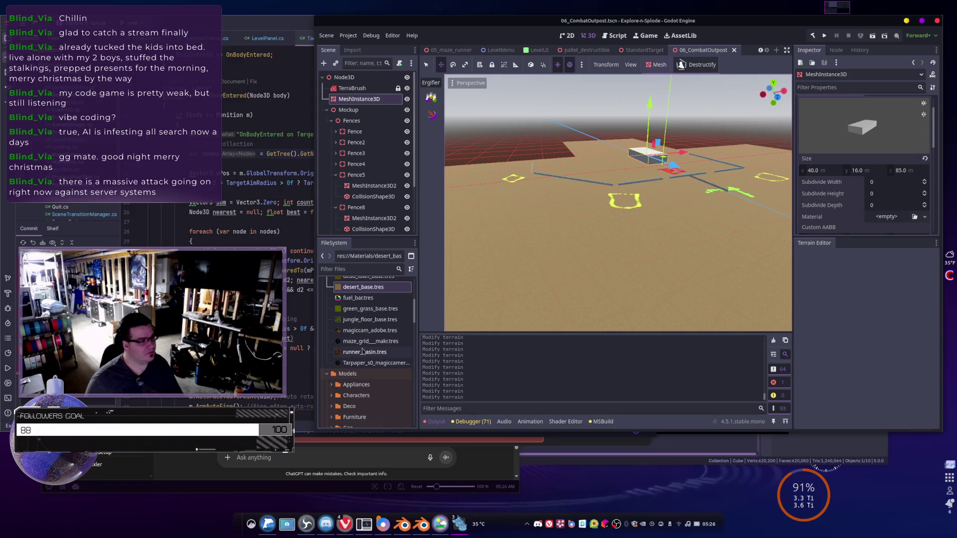
mouse_move(362, 352)
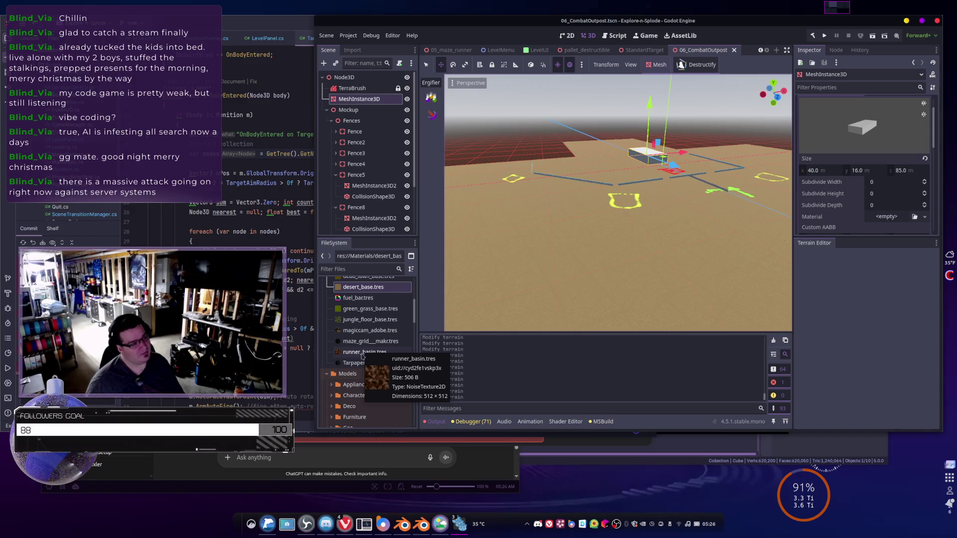
scroll(368, 351, up, 3)
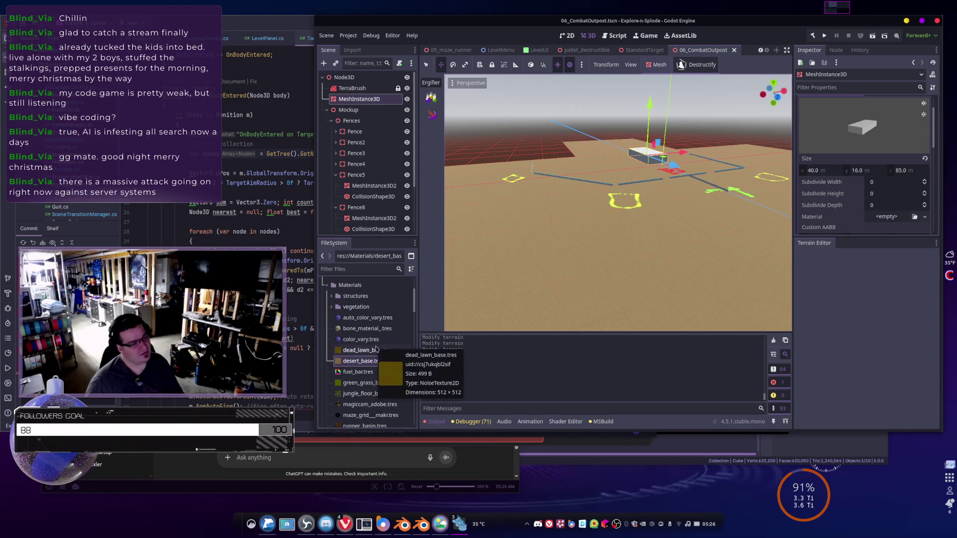
scroll(376, 350, down, 1)
scroll(376, 350, down, 5)
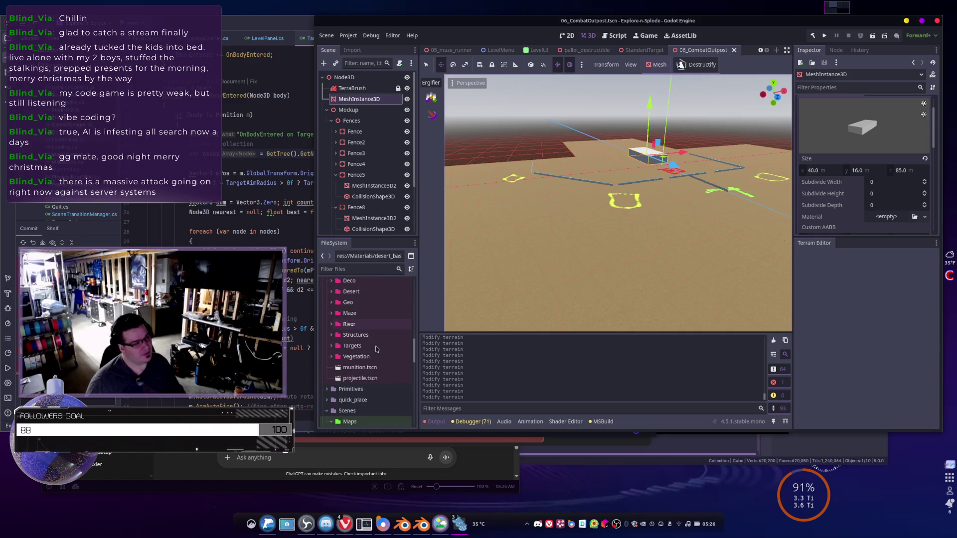
scroll(376, 349, down, 4)
scroll(376, 350, up, 1)
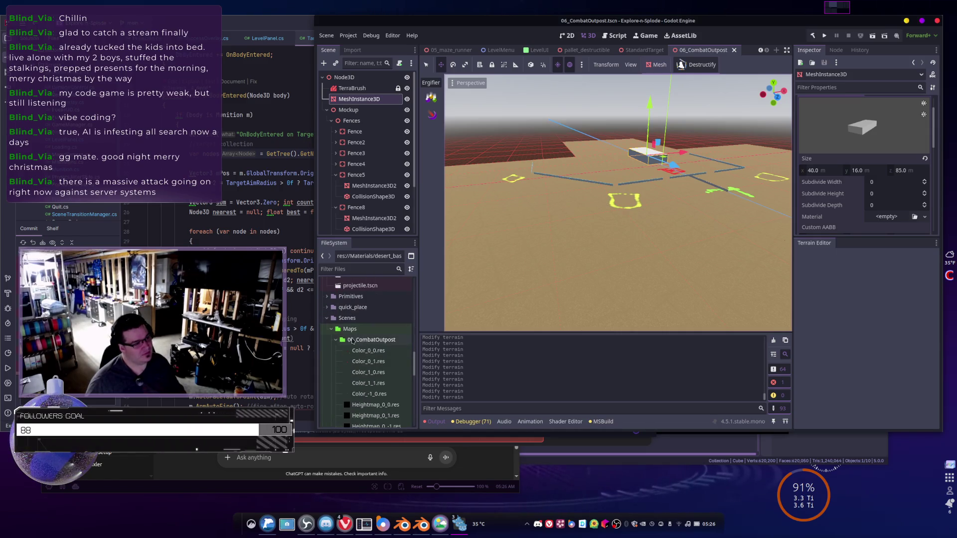
click(335, 340)
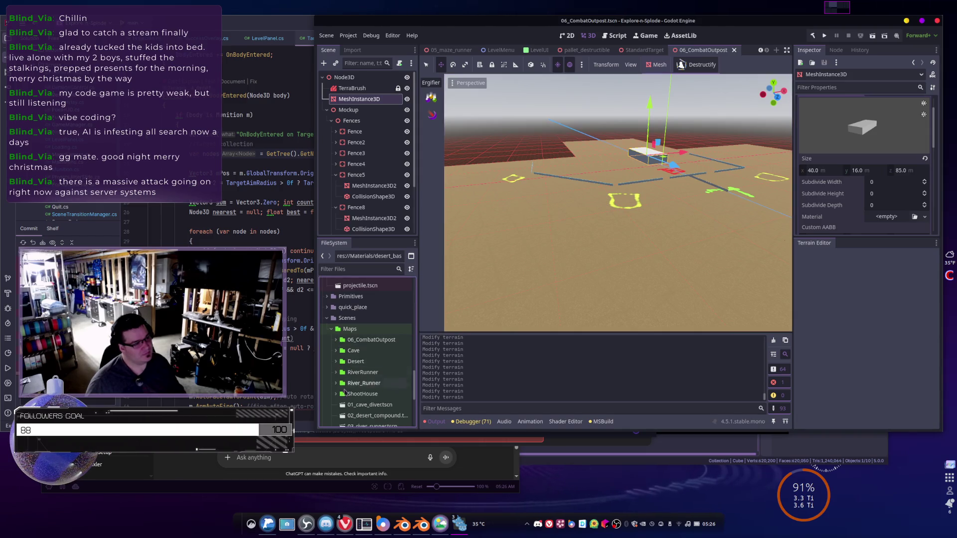
click(368, 374)
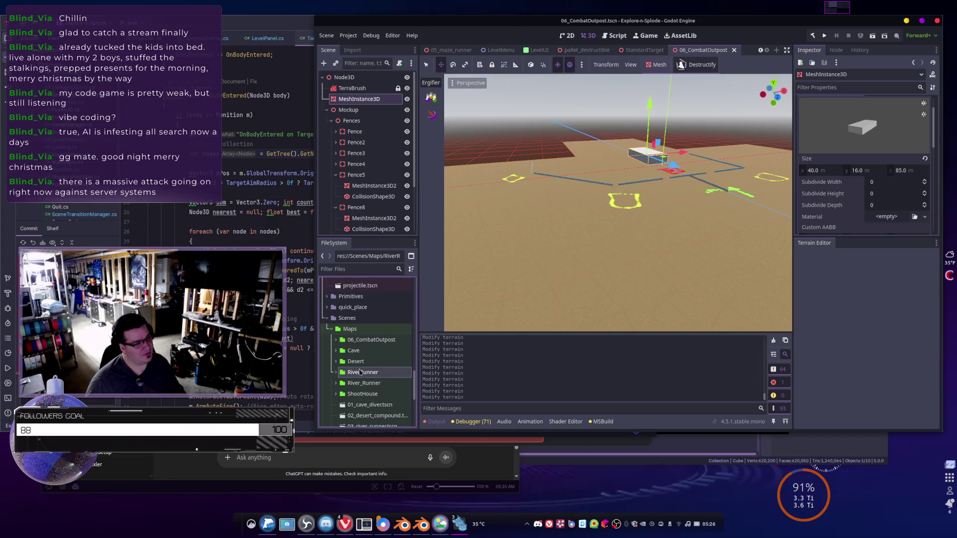
scroll(342, 373, down, 2)
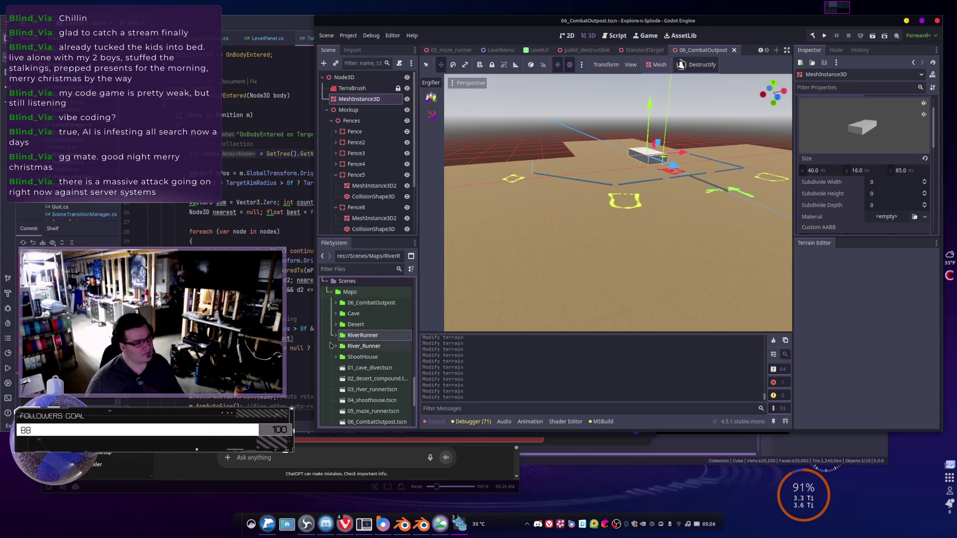
click(336, 335)
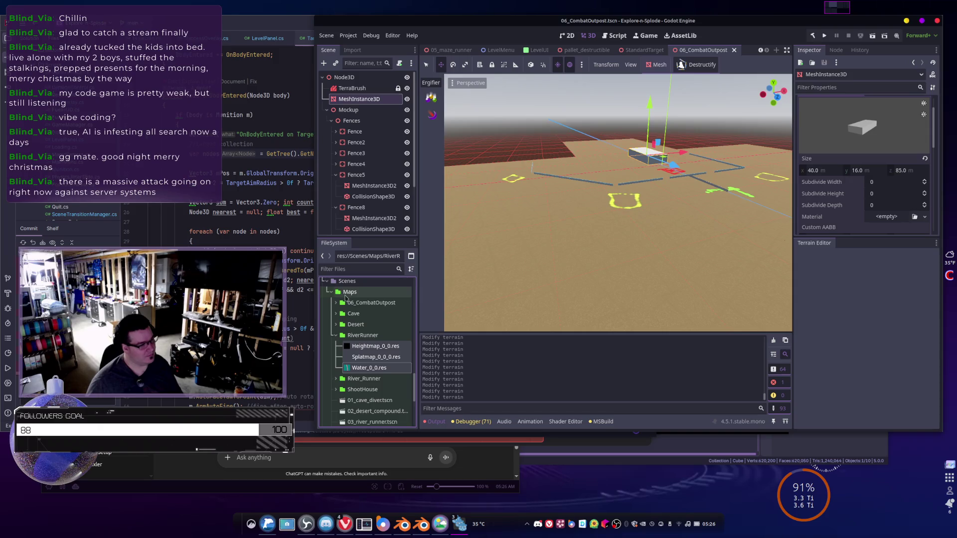
- Create a folder named 07_TarmacTerminator in Scenes/Maps via Create New > Folder
right_click(345, 296)
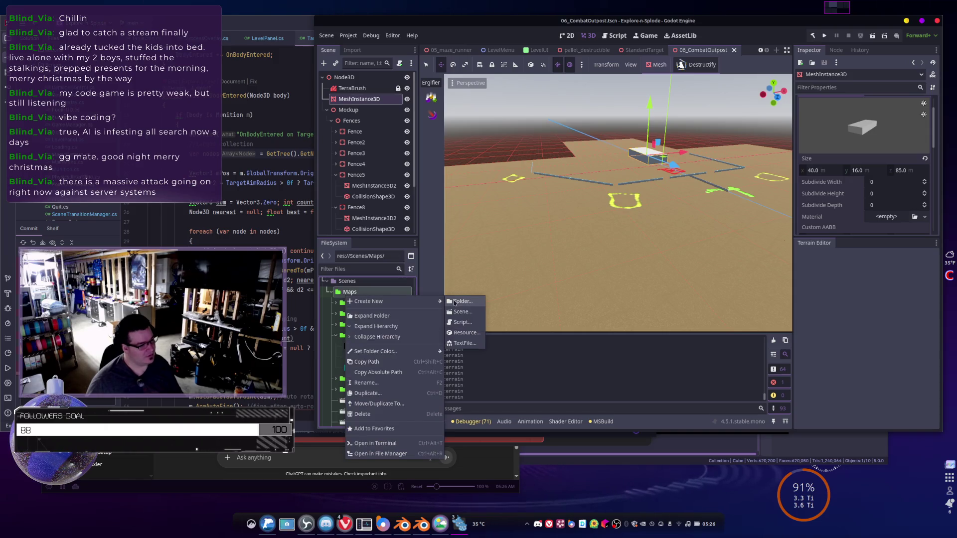
click(455, 302)
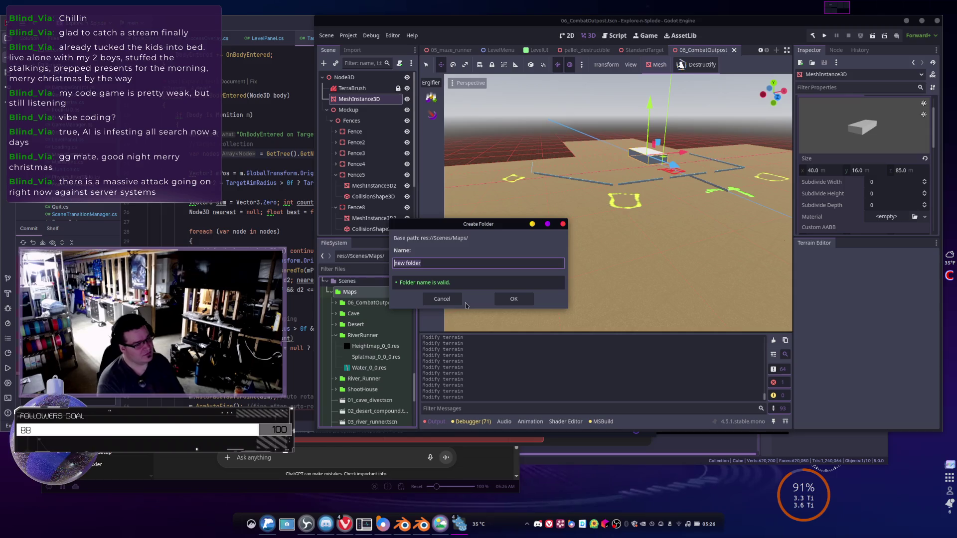
text(Air)
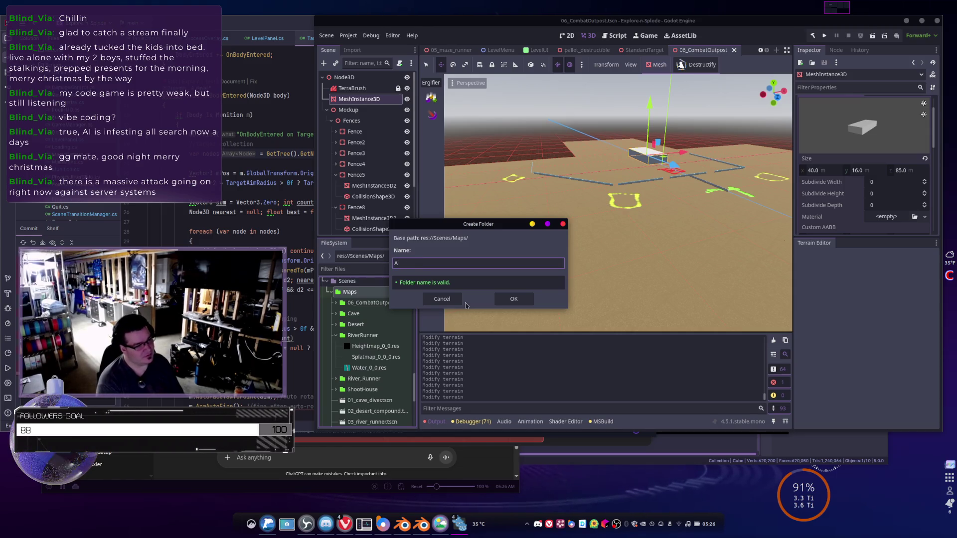
key(BackSpace)
key(BackSpace)
key(BackSpace)
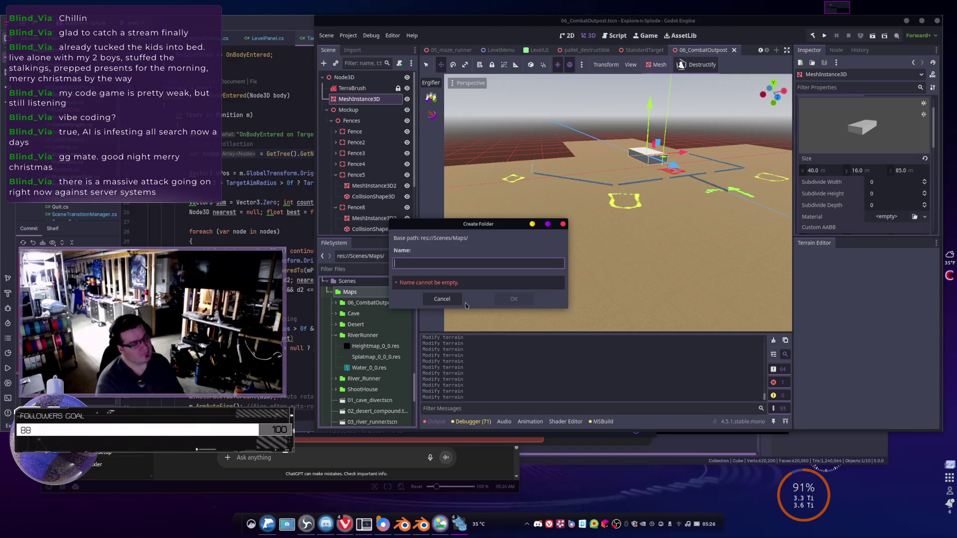
text(07_River)
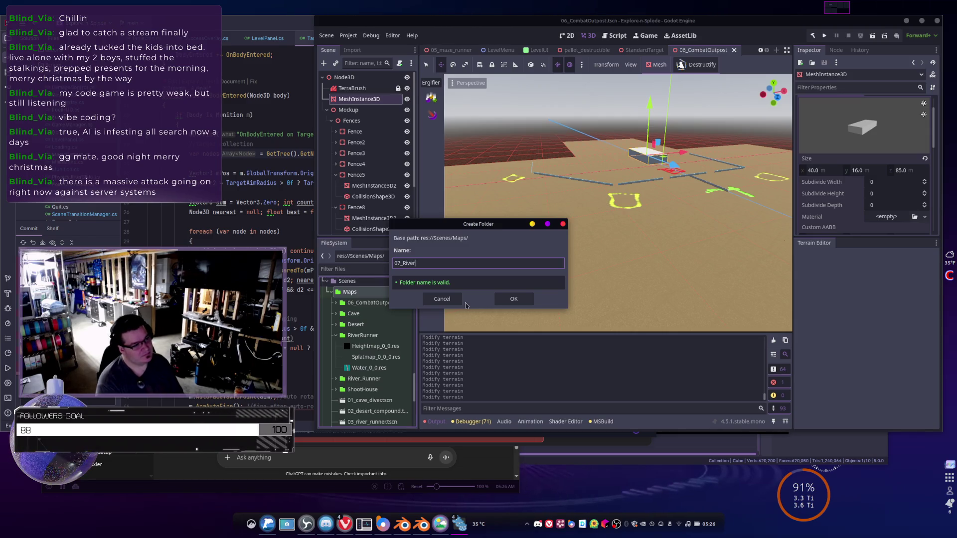
text(RunnerP2_Air)
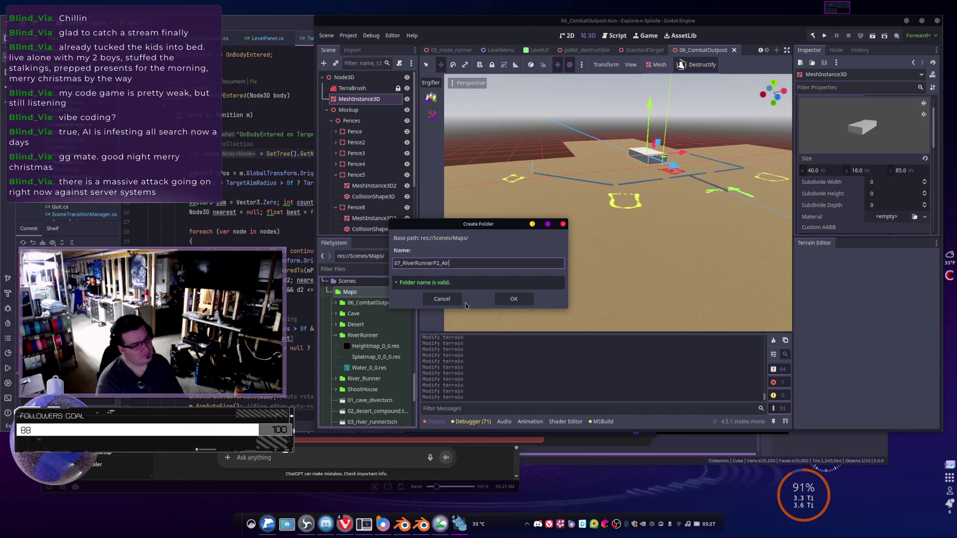
text(field)
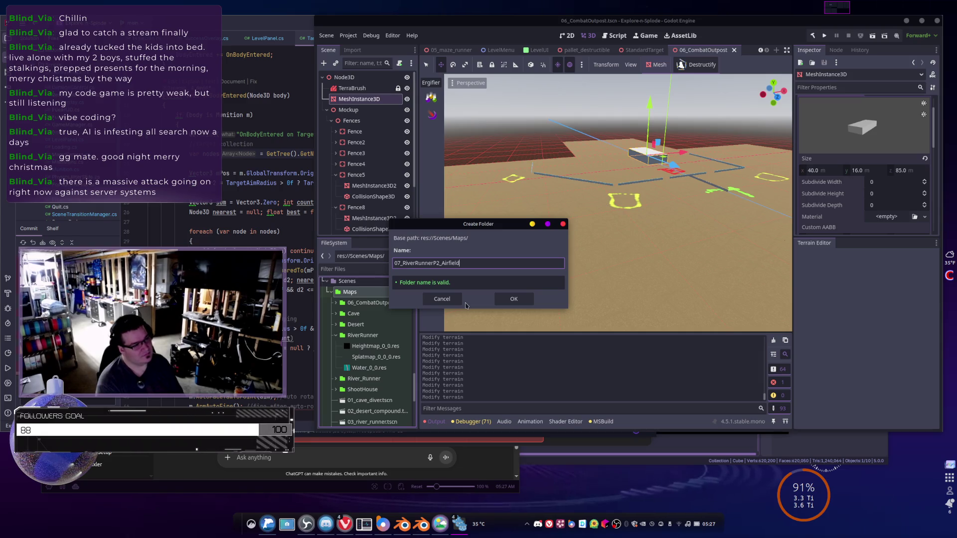
key(BackSpace)
key(BackSpace)
key(BackSpace)
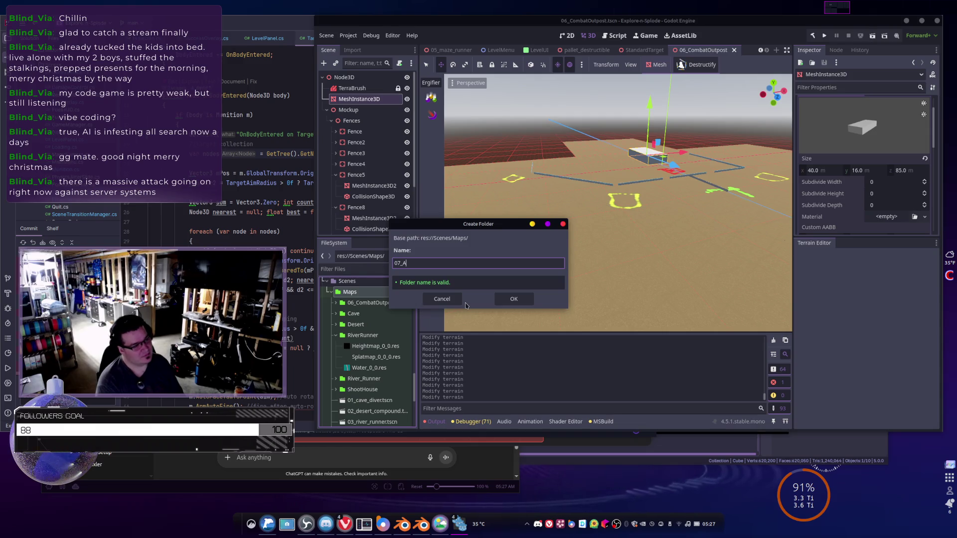
text(TarmacTerminator)
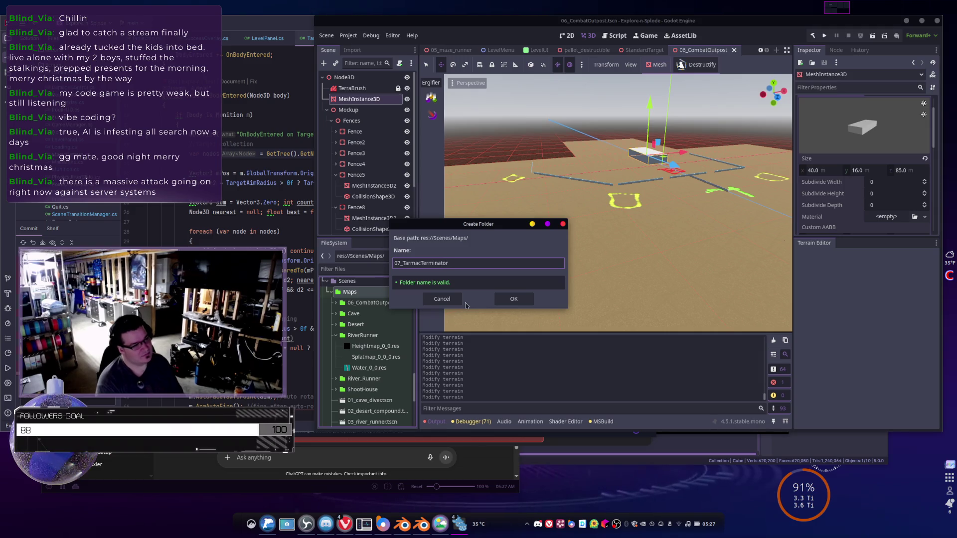
key(Return)
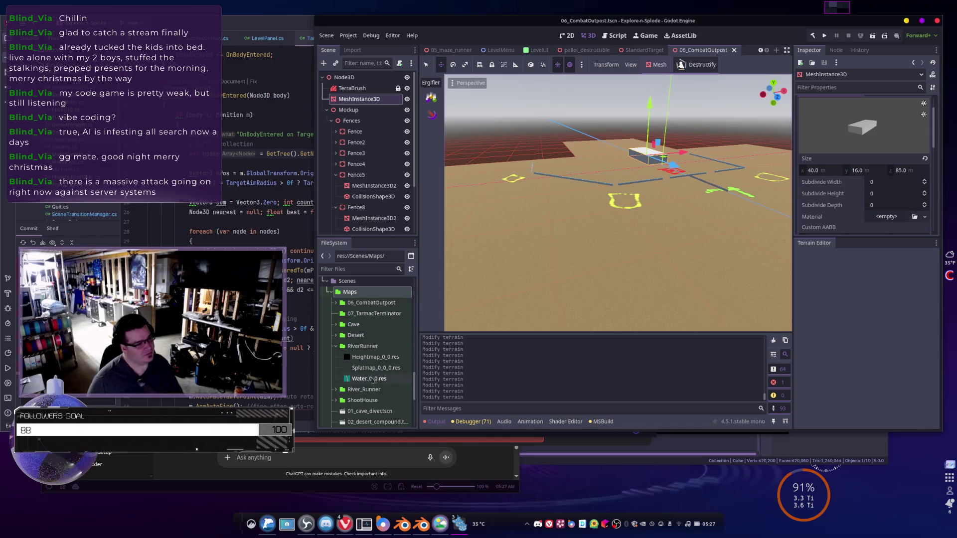
- Try pasting Water_0_0.res into 07_TarmacTerminator, then undo the accidental scene node paste
click(371, 379)
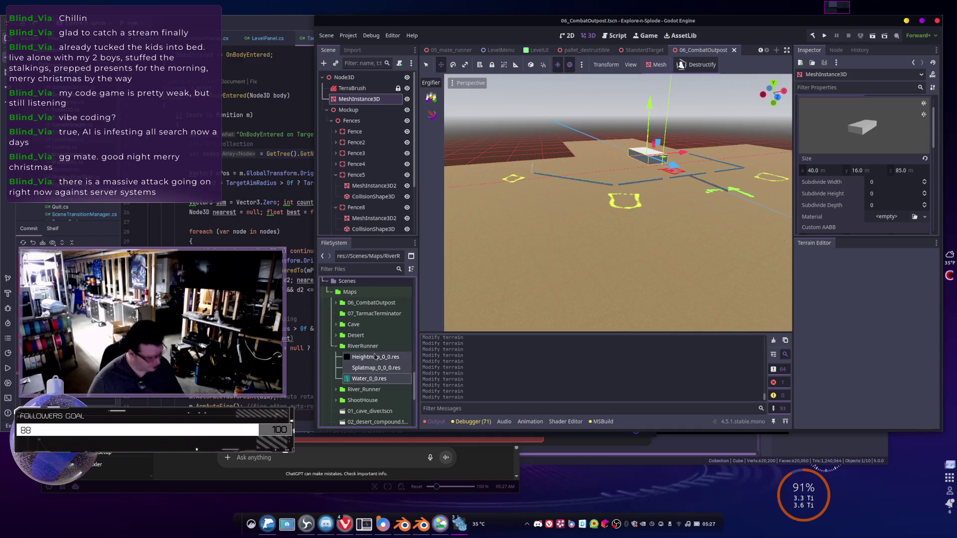
click(375, 313)
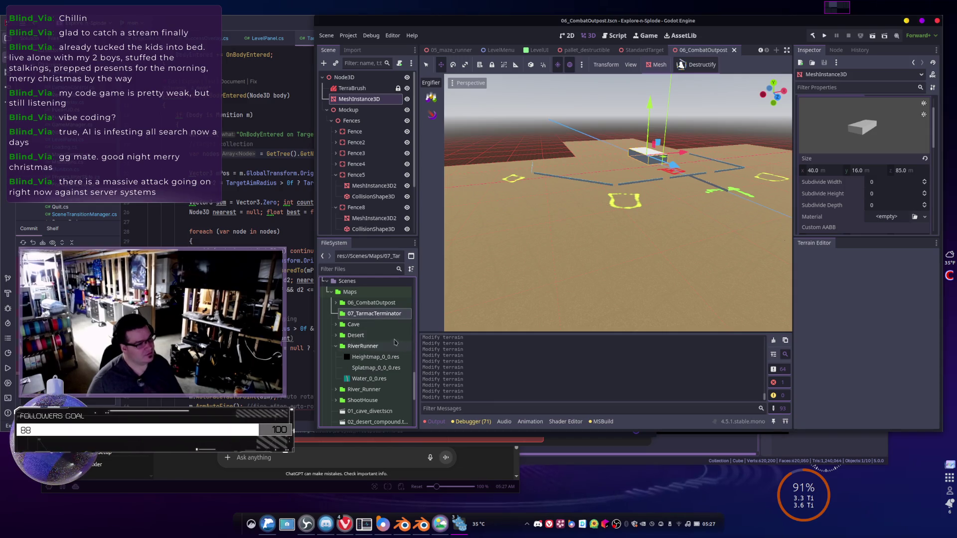
key(ctrl+v)
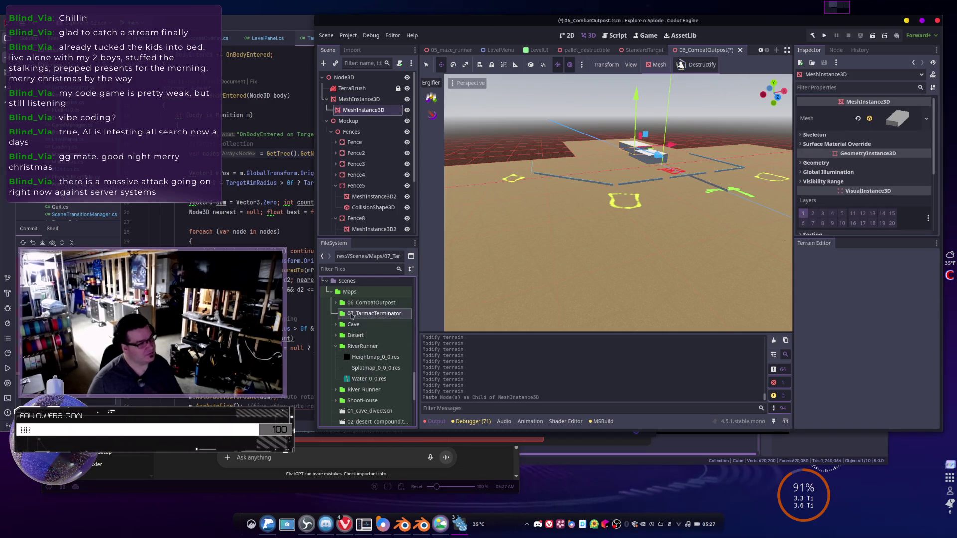
click(343, 323)
click(373, 313)
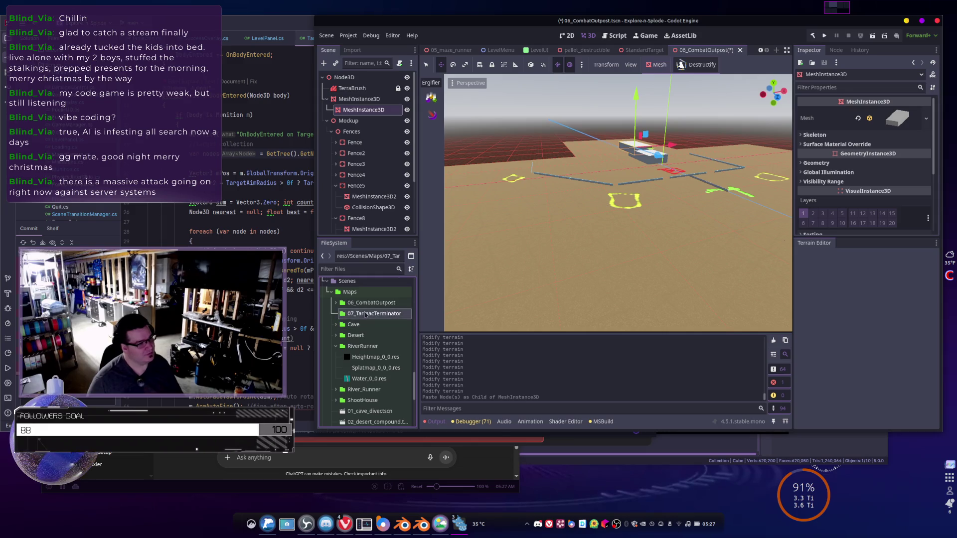
scroll(363, 191, down, 3)
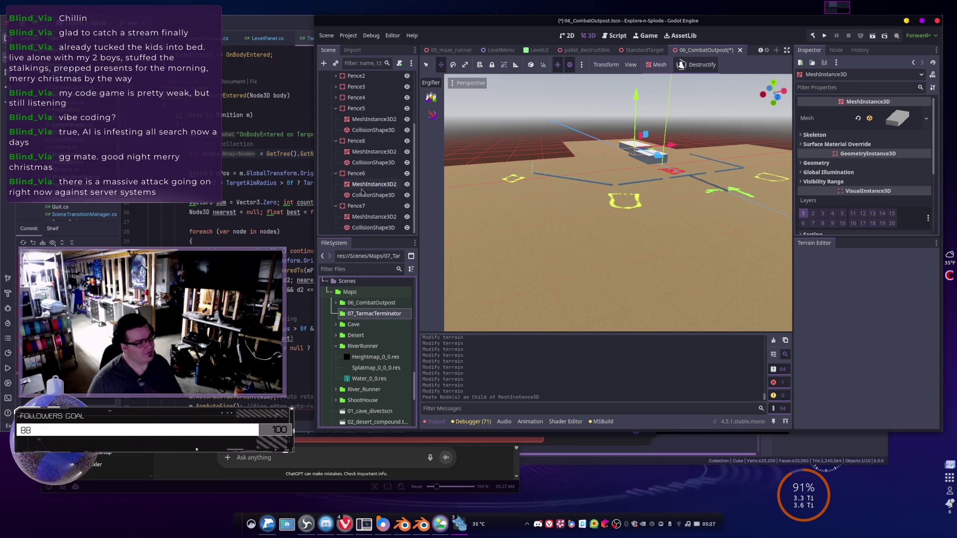
key(ctrl+z)
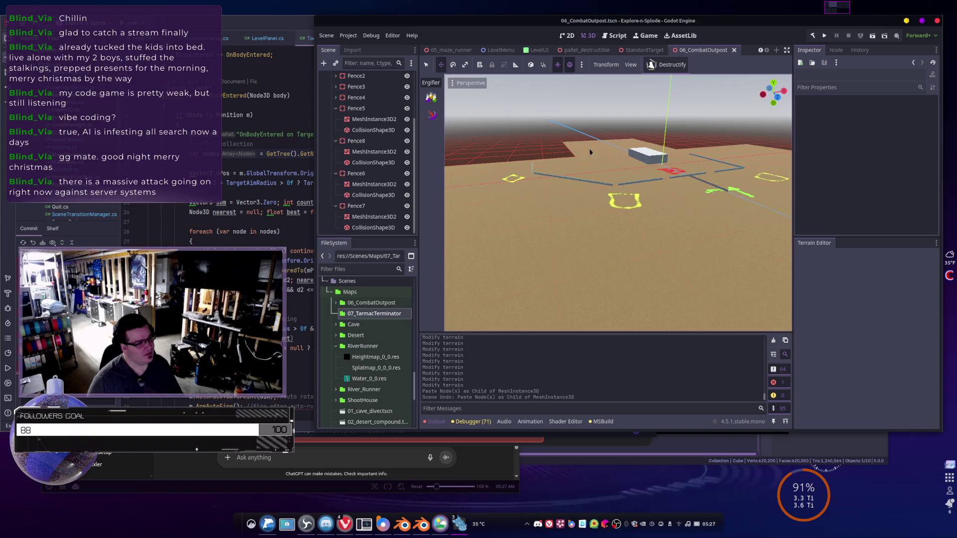
- Copy Heightmap_0_0.res, Splatmap_0_0.res and Water_0_0.res into Scenes/Maps/07_TarmacTerminator via Move/Duplicate To
click(369, 378)
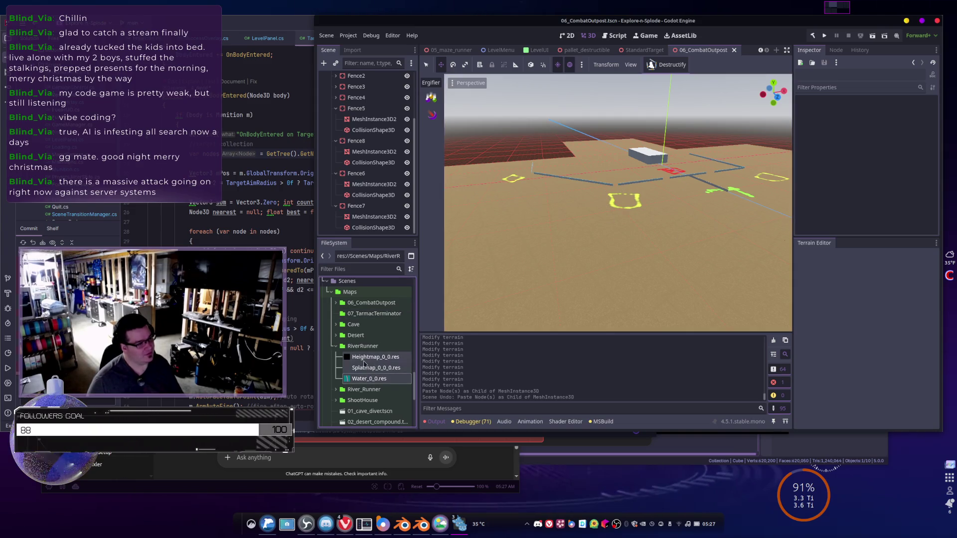
right_click(365, 363)
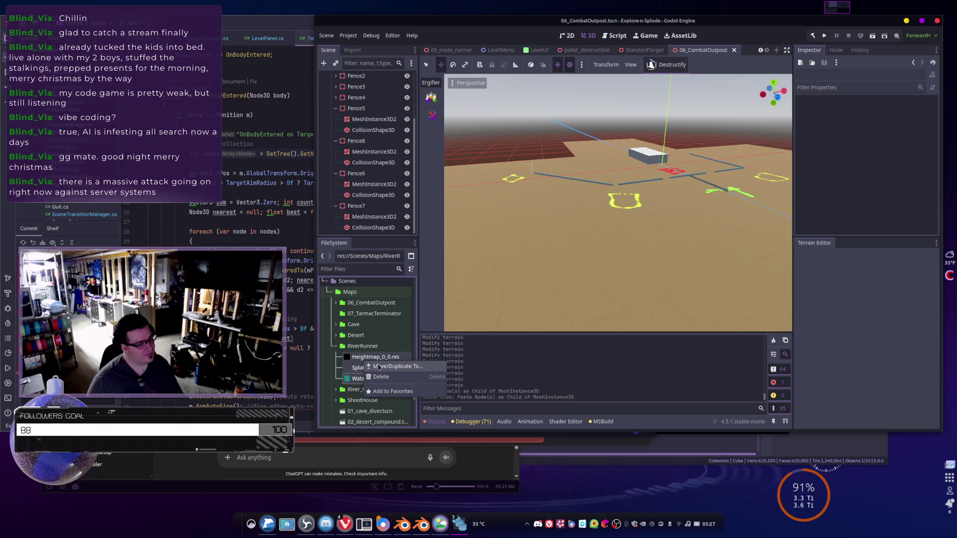
click(379, 367)
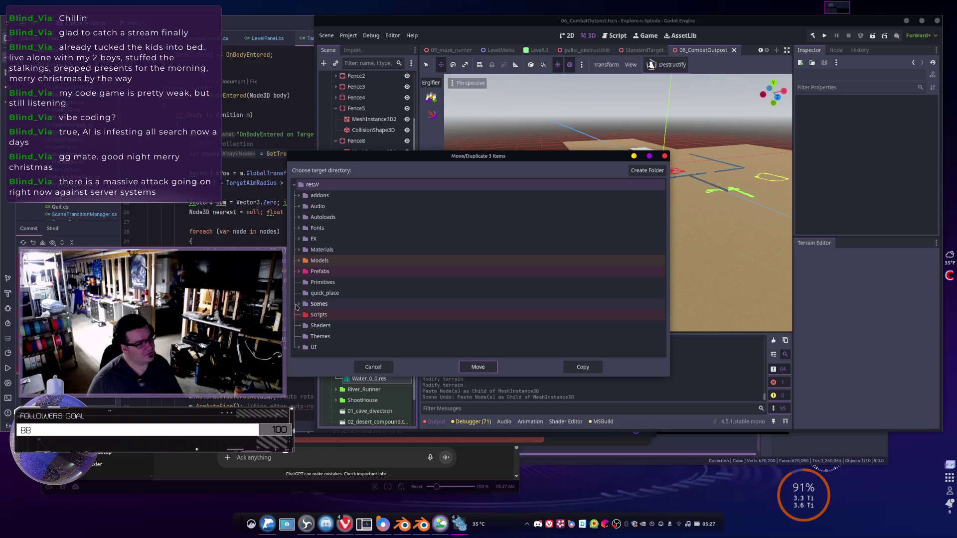
click(298, 305)
click(303, 314)
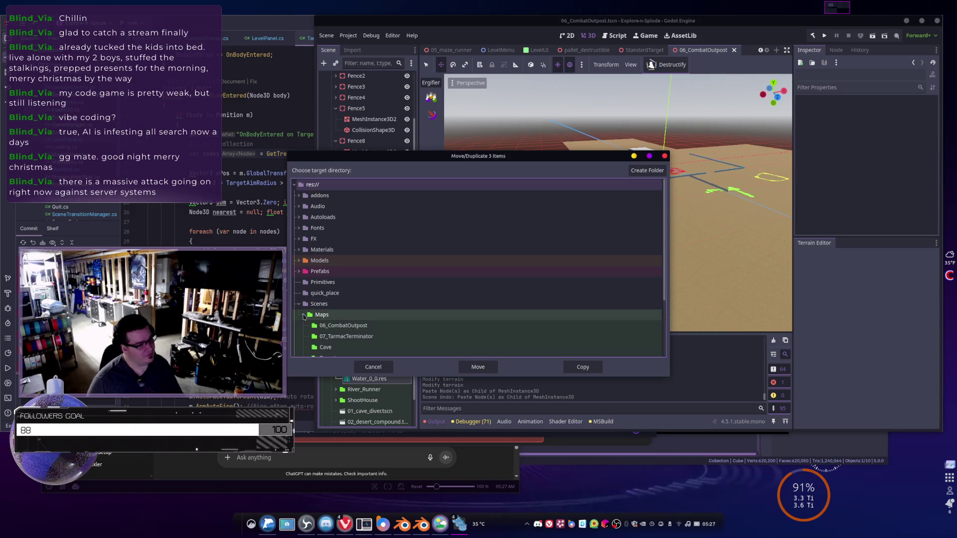
scroll(389, 303, down, 3)
click(347, 253)
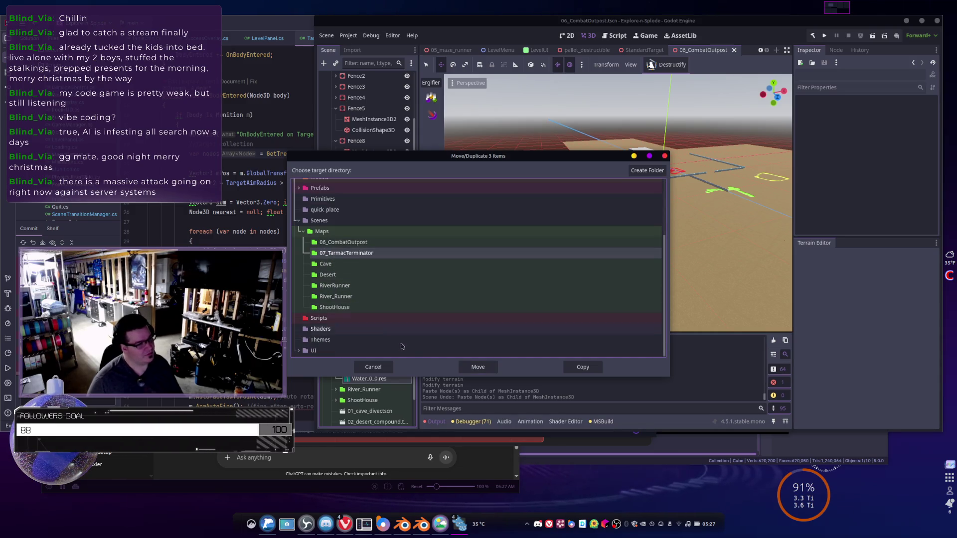
click(580, 369)
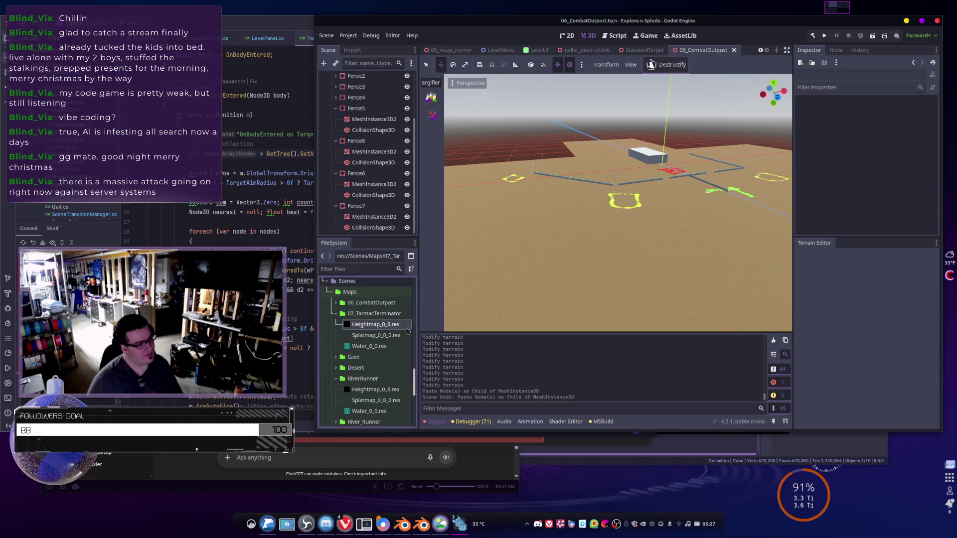
mouse_move(377, 330)
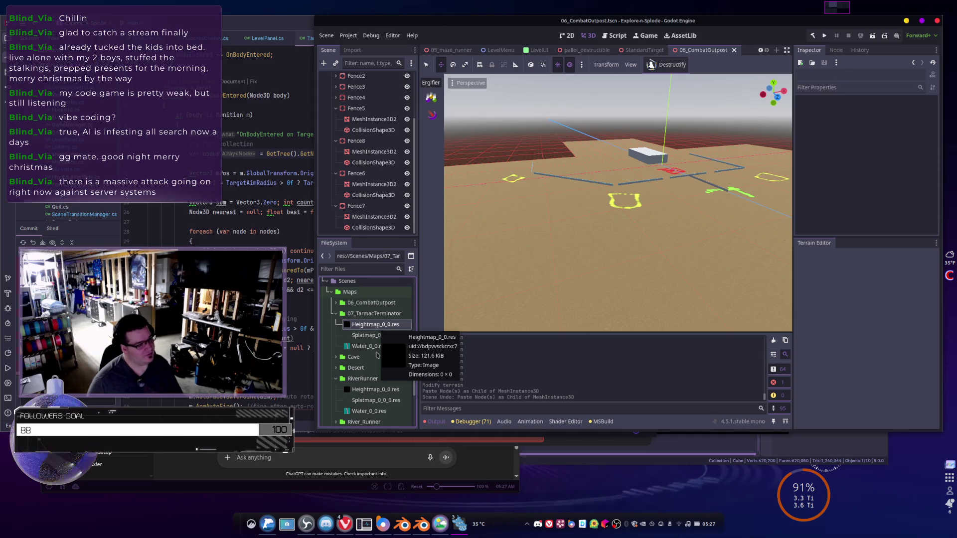
mouse_move(379, 393)
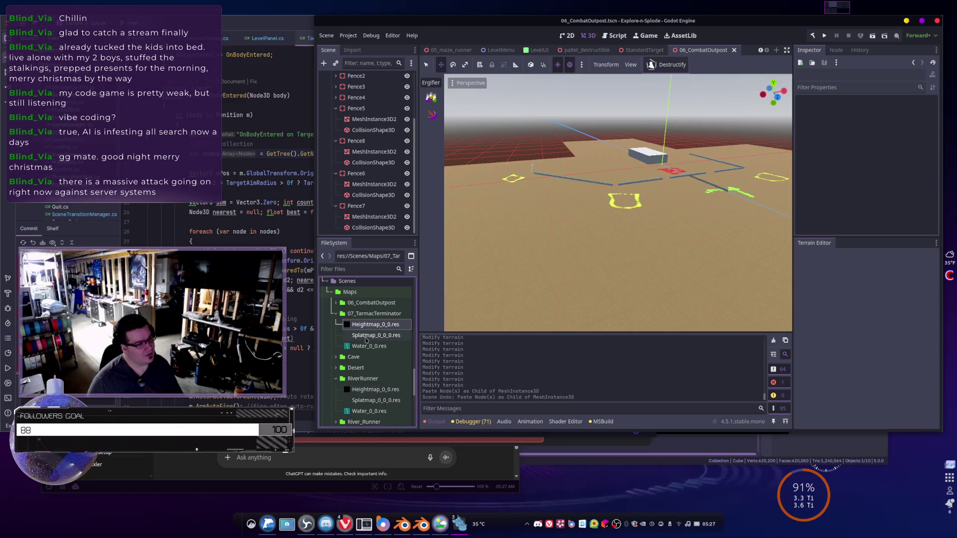
click(364, 315)
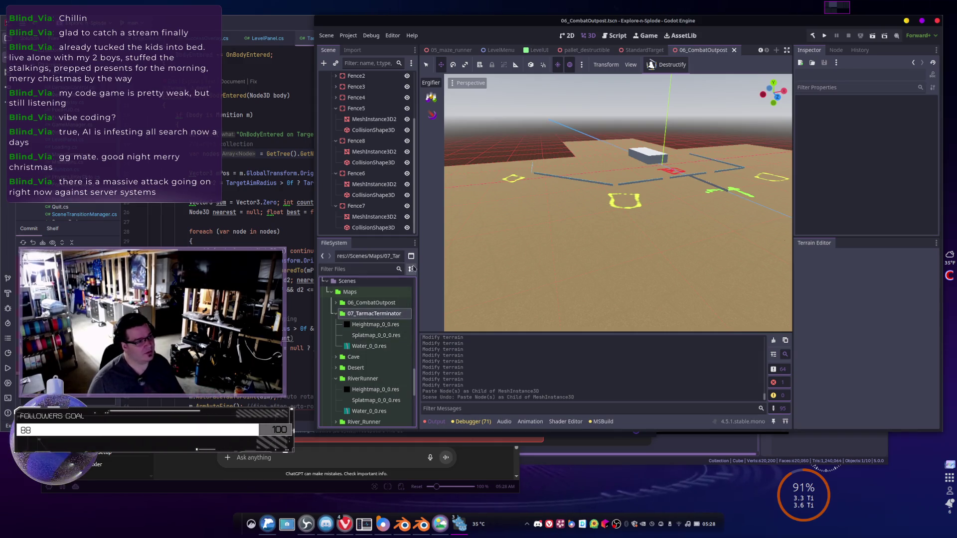
- Open the 03_river_runner.tscn scene from the Maps folder
scroll(389, 324, down, 3)
scroll(374, 349, down, 2)
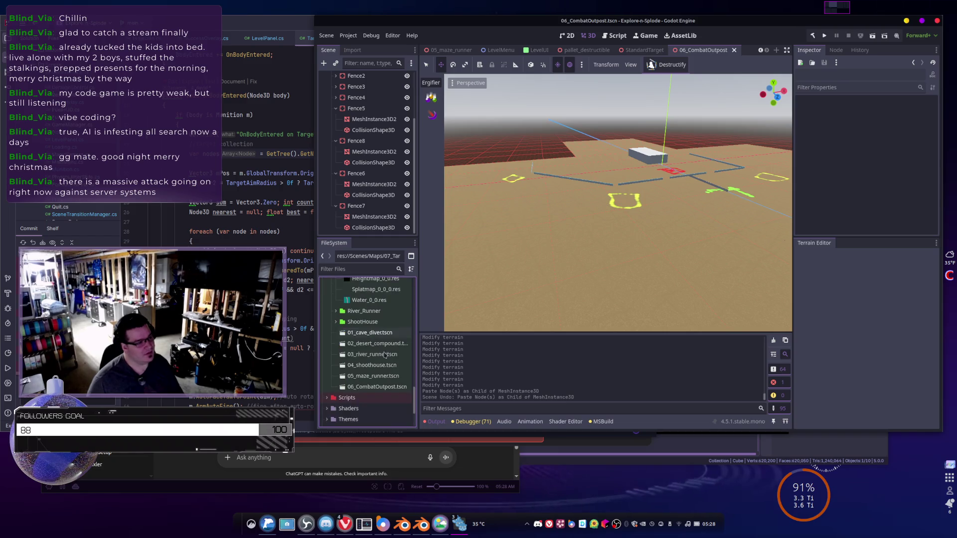
scroll(381, 386, up, 2)
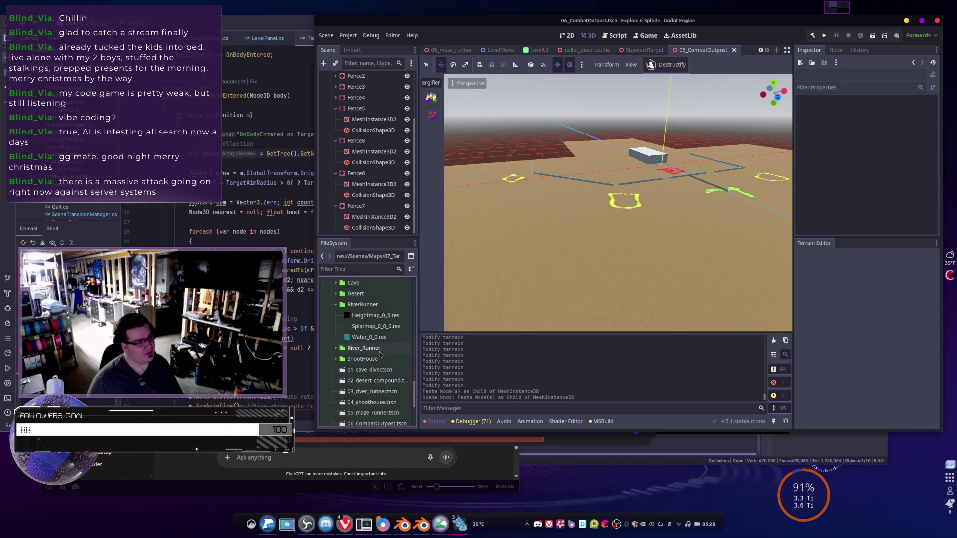
scroll(388, 326, up, 2)
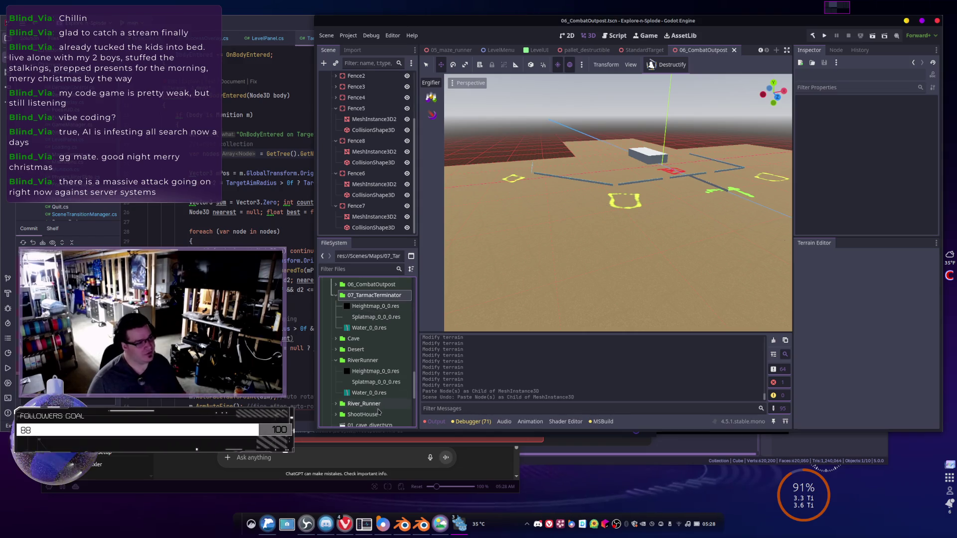
scroll(369, 384, down, 3)
scroll(369, 370, down, 2)
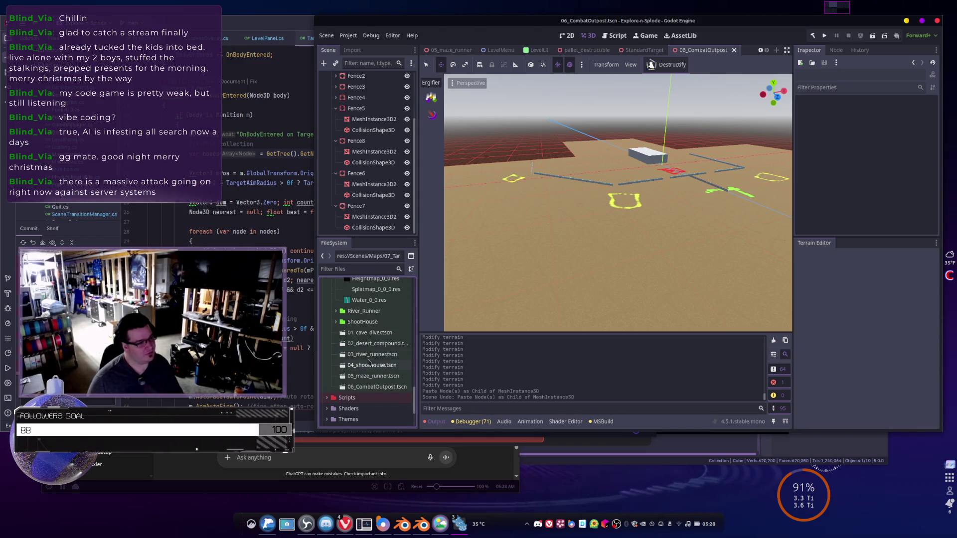
double_click(373, 355)
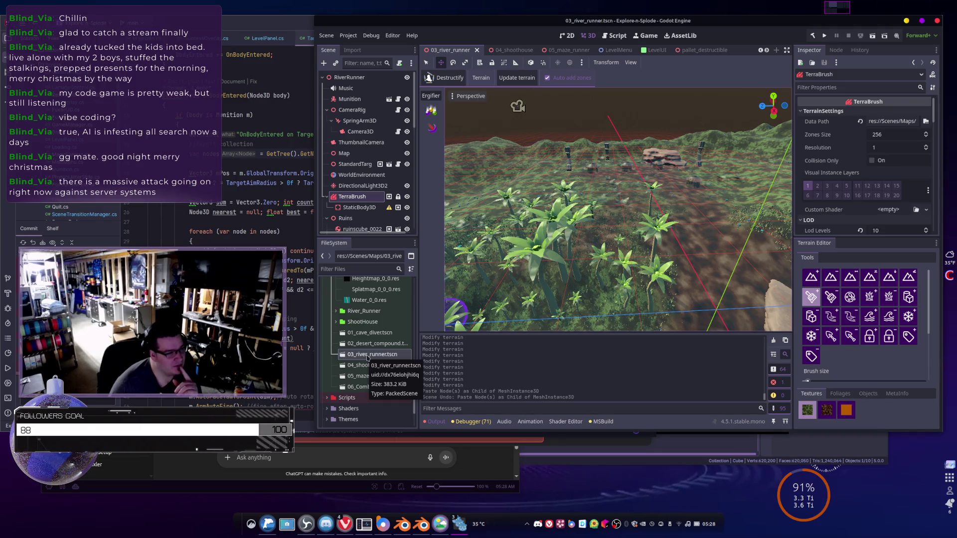
right_click(367, 357)
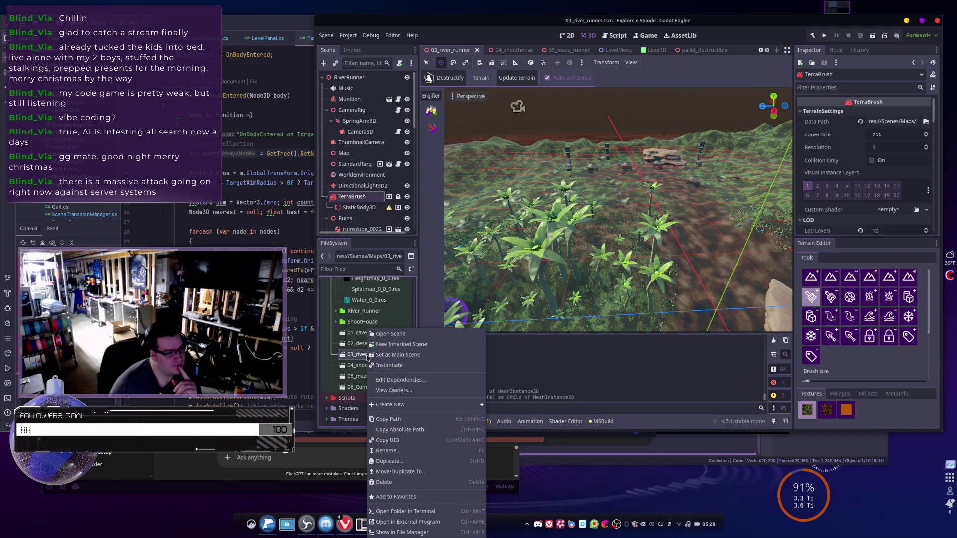
- Open Move/Duplicate To for 03_river_runner.tscn with Scenes/Maps chosen as the target folder
click(401, 473)
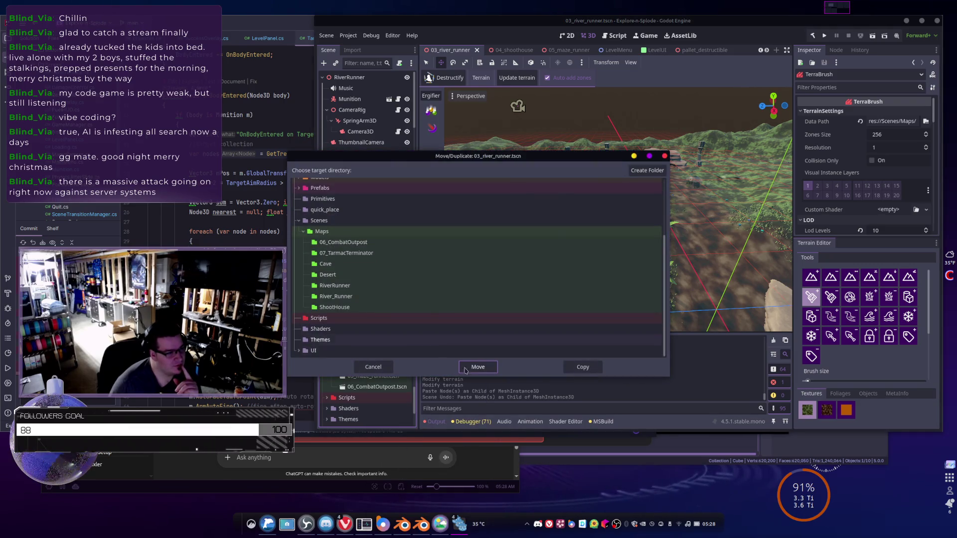
click(589, 367)
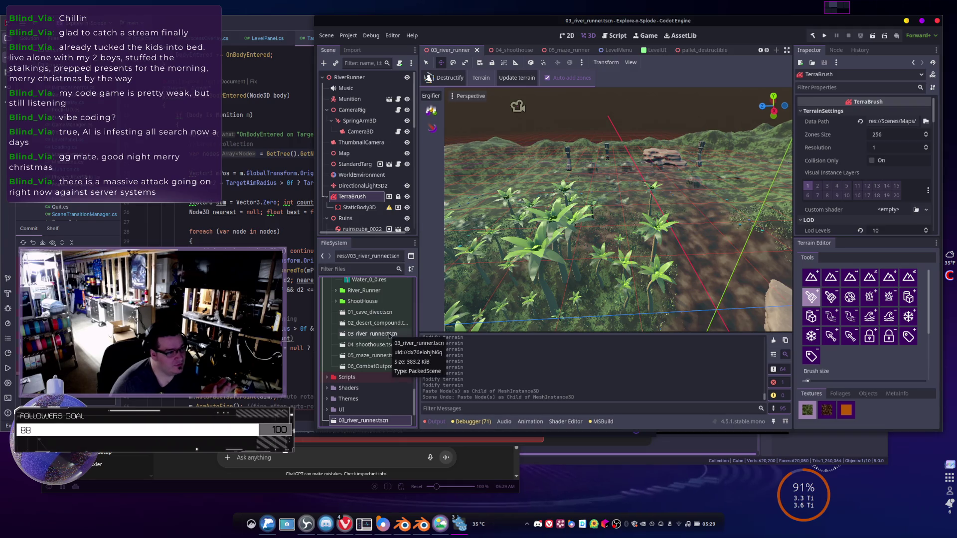
scroll(390, 335, up, 1)
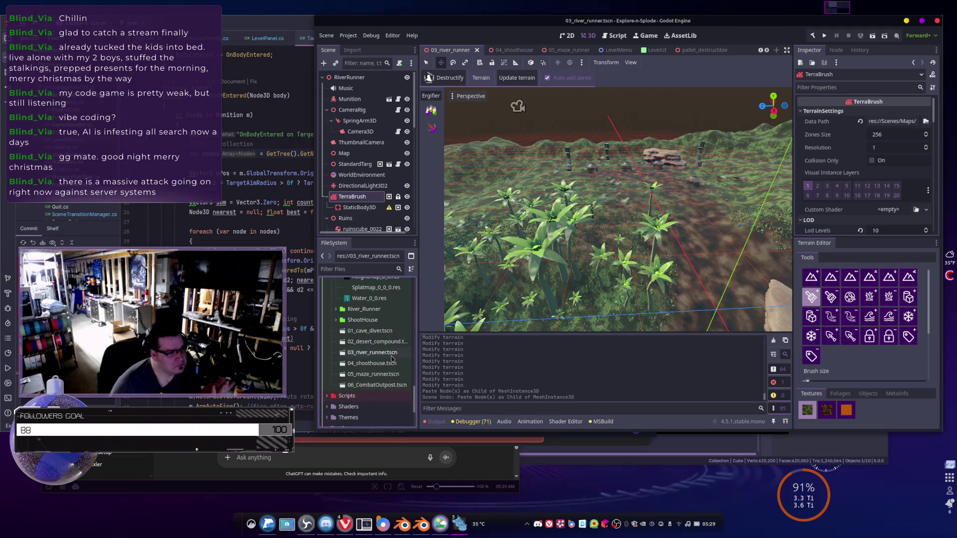
right_click(389, 357)
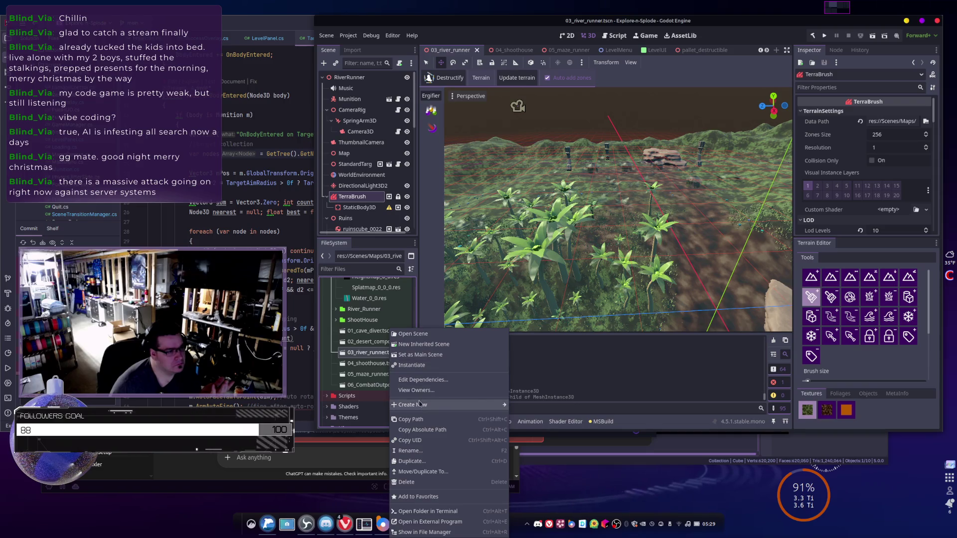
click(433, 476)
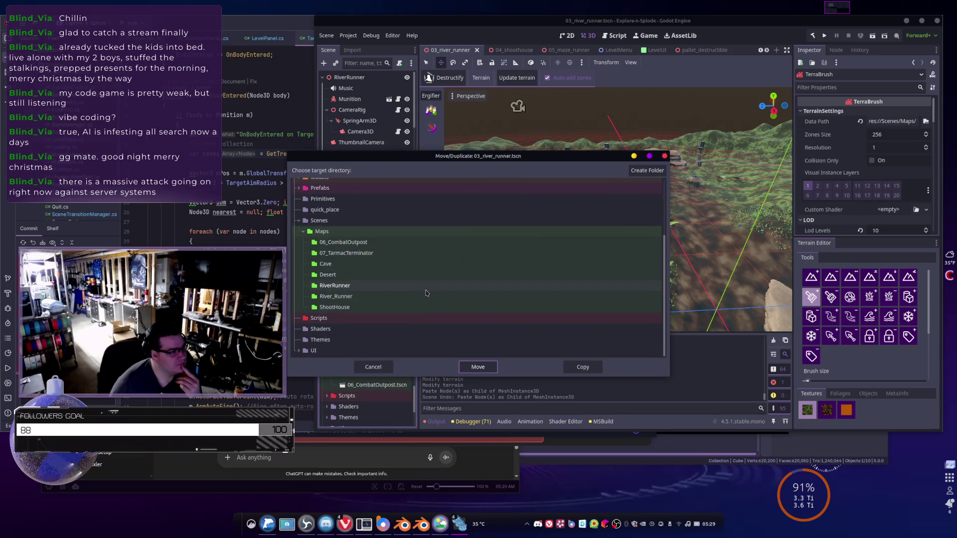
click(331, 232)
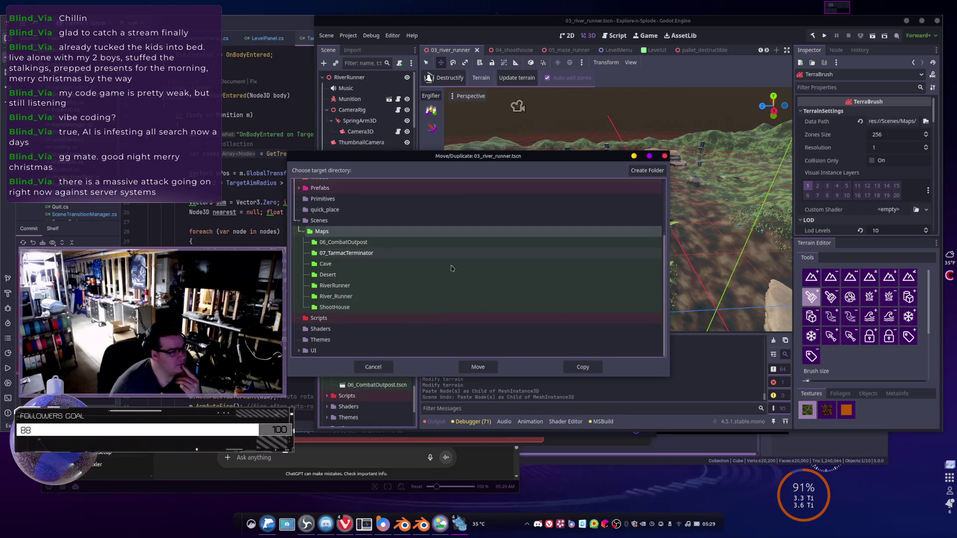
- Copy 03_river_runner.tscn into Maps, choosing Keep Both to create a numbered duplicate
click(594, 370)
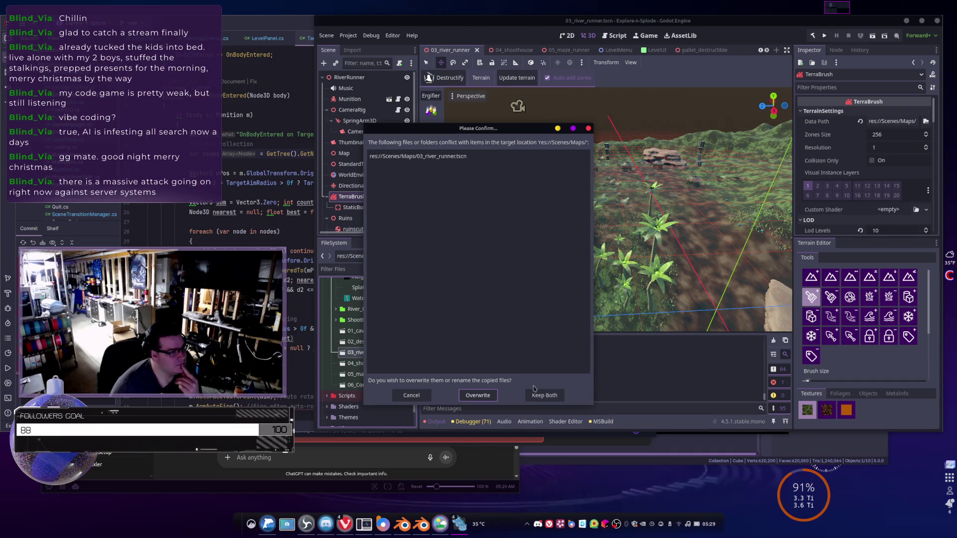
click(549, 395)
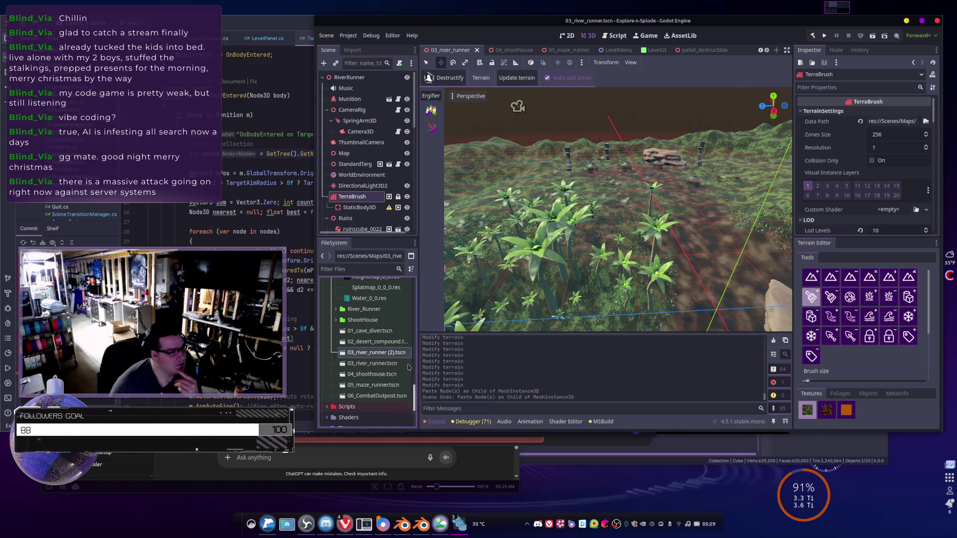
right_click(379, 357)
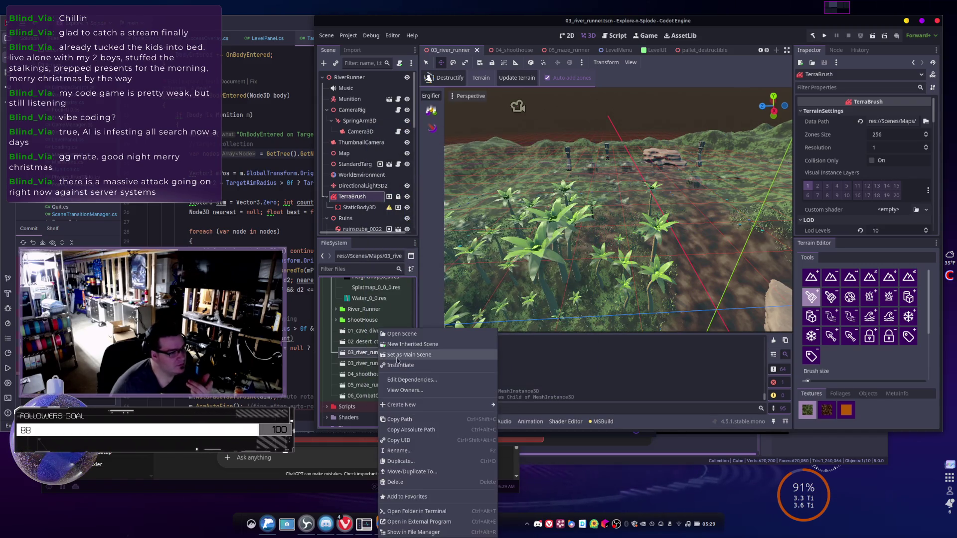
click(406, 451)
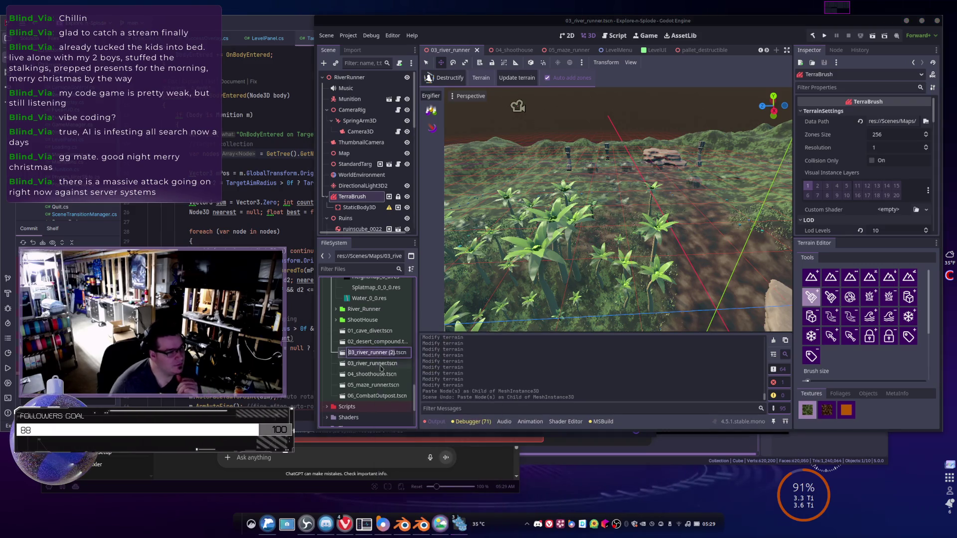
- Rename the duplicate '03_river_runner (2).tscn' to 07_TarmacTerminator.tscn
scroll(430, 384, up, 1)
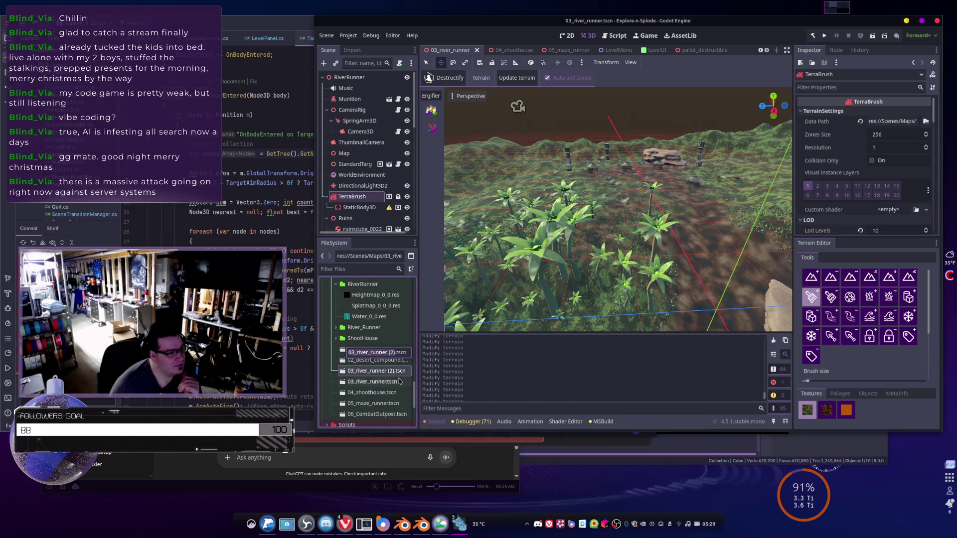
scroll(393, 389, up, 2)
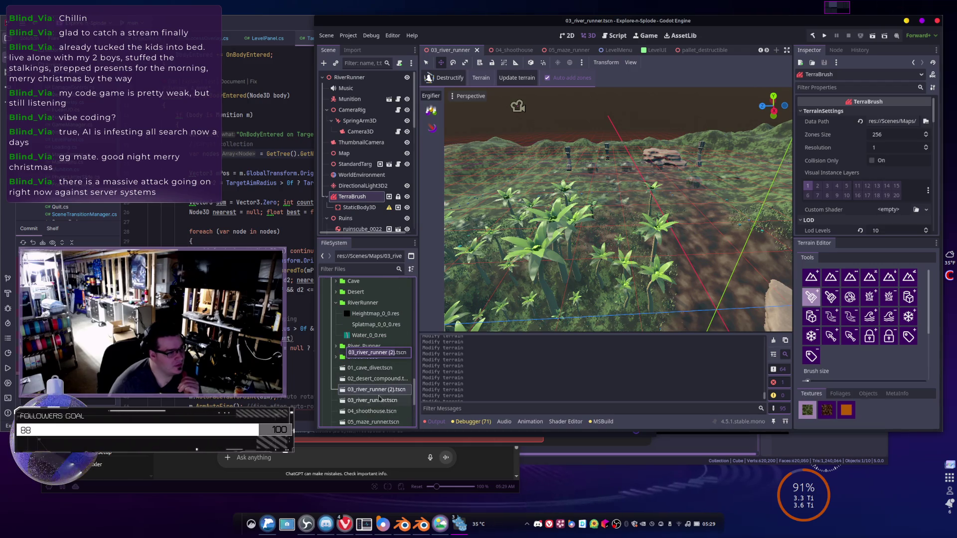
click(379, 393)
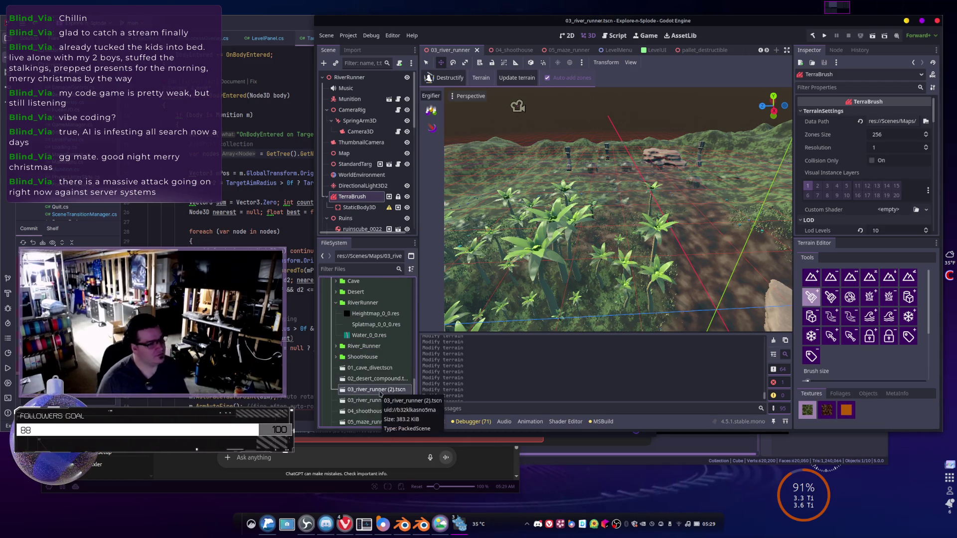
right_click(380, 393)
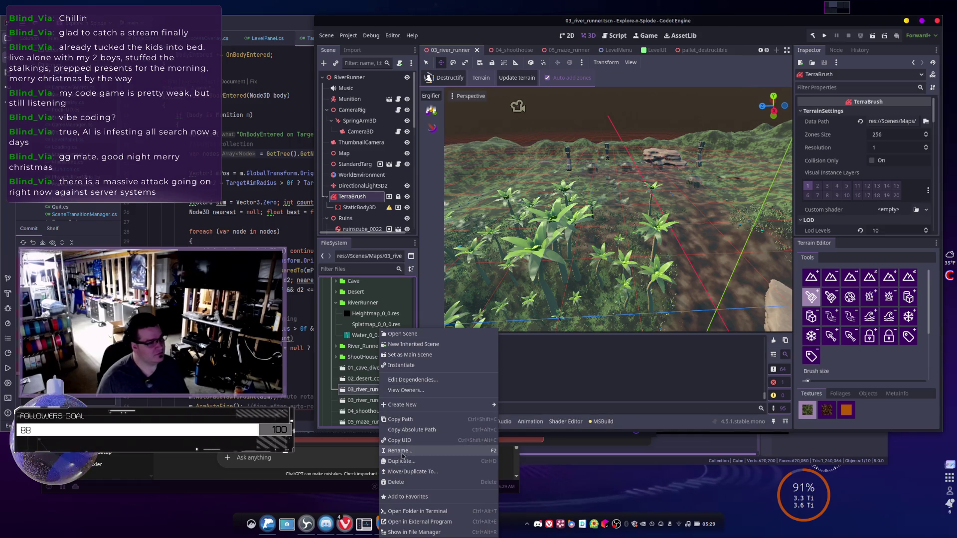
key(Escape)
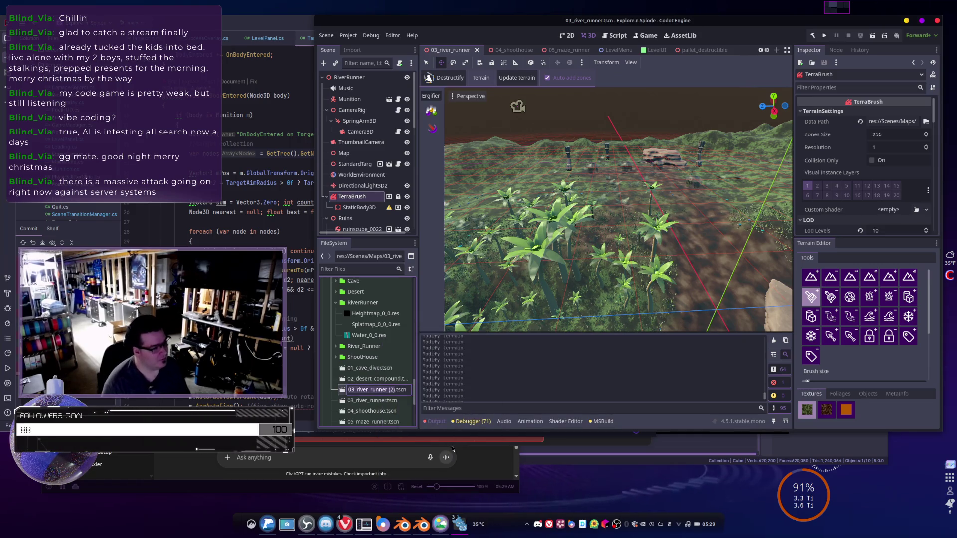
key(BackSpace)
text(07_TarmacTerminators)
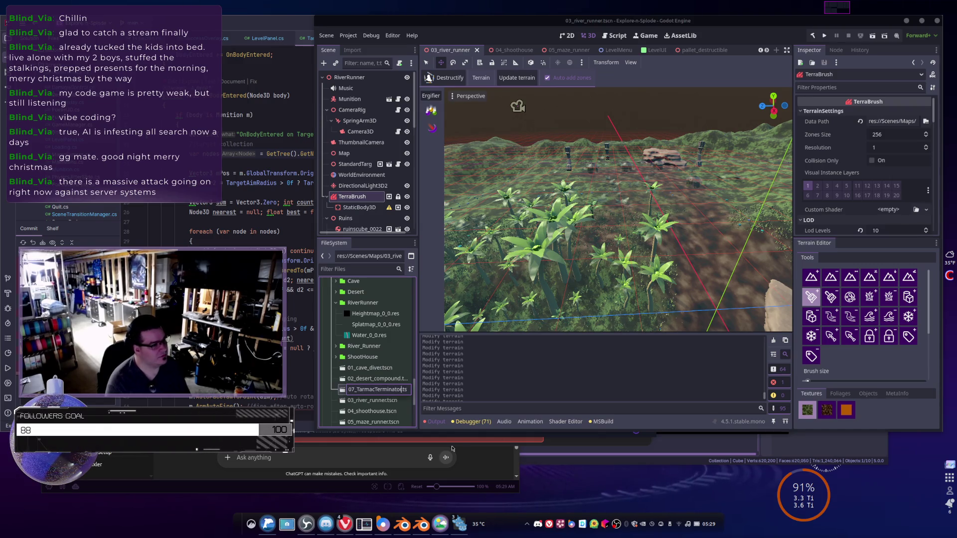
key(Return)
scroll(368, 381, down, 3)
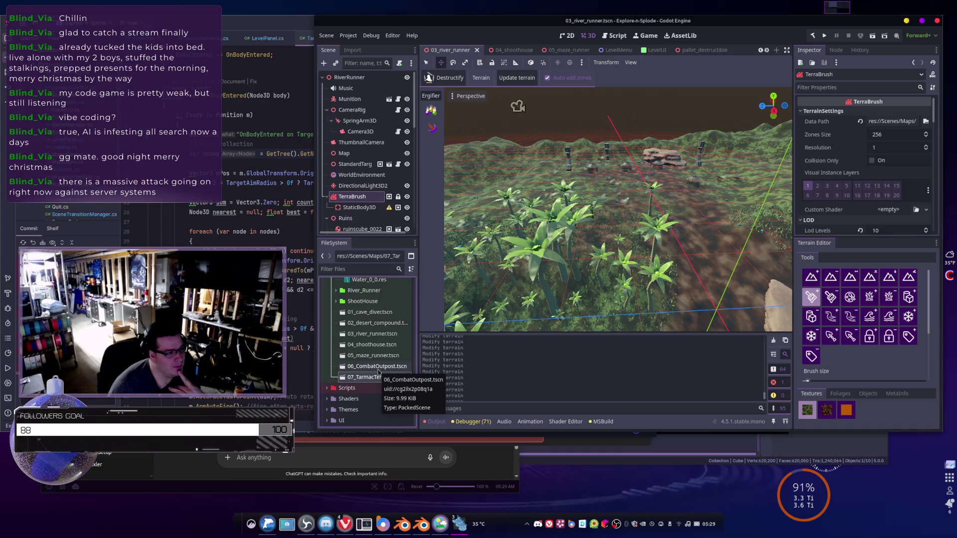
- Open 07_TarmacTerminator.tscn and select its TerraBrush terrain node
double_click(368, 378)
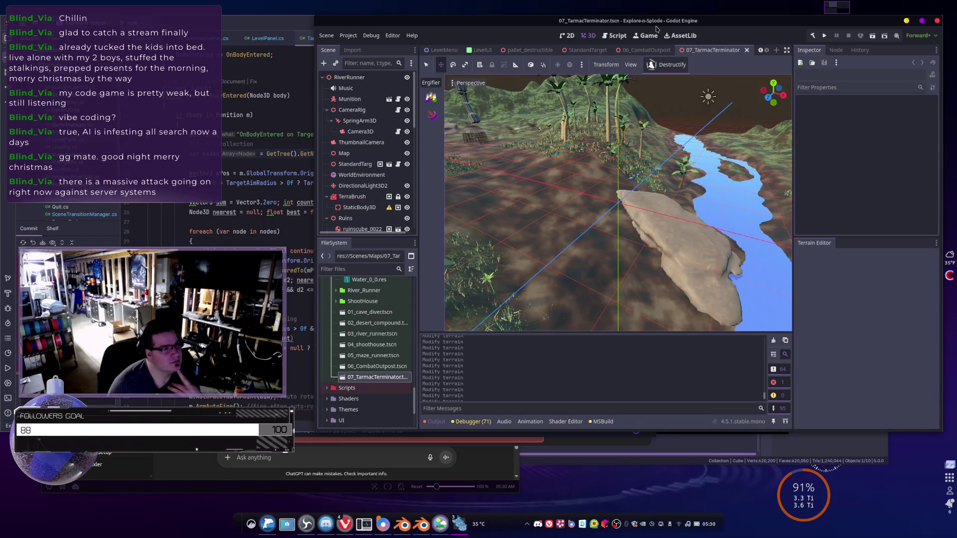
scroll(660, 217, down, 5)
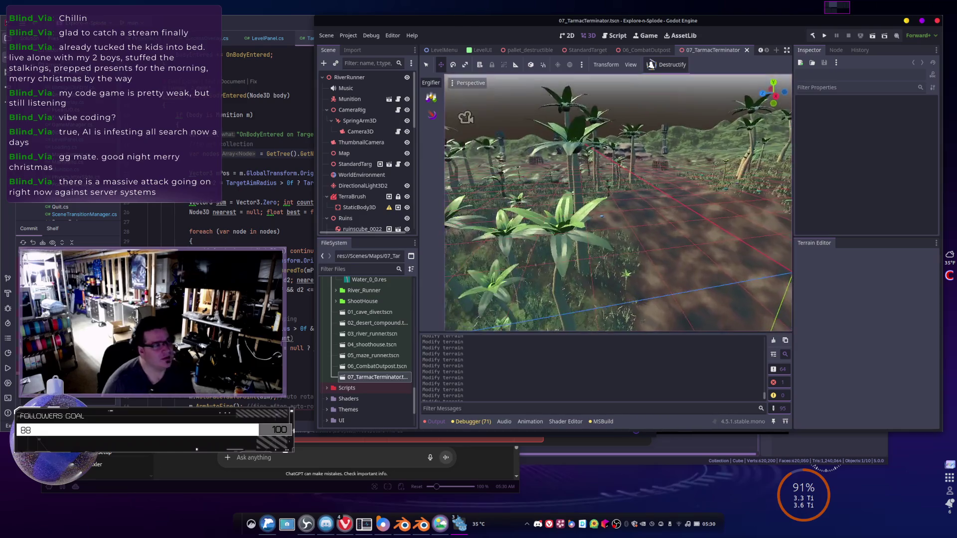
scroll(371, 100, down, 3)
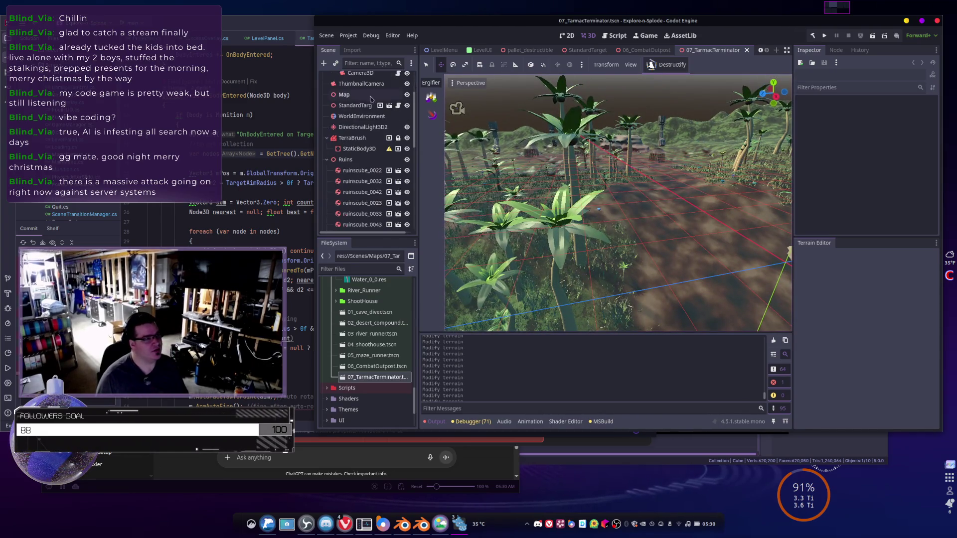
click(358, 138)
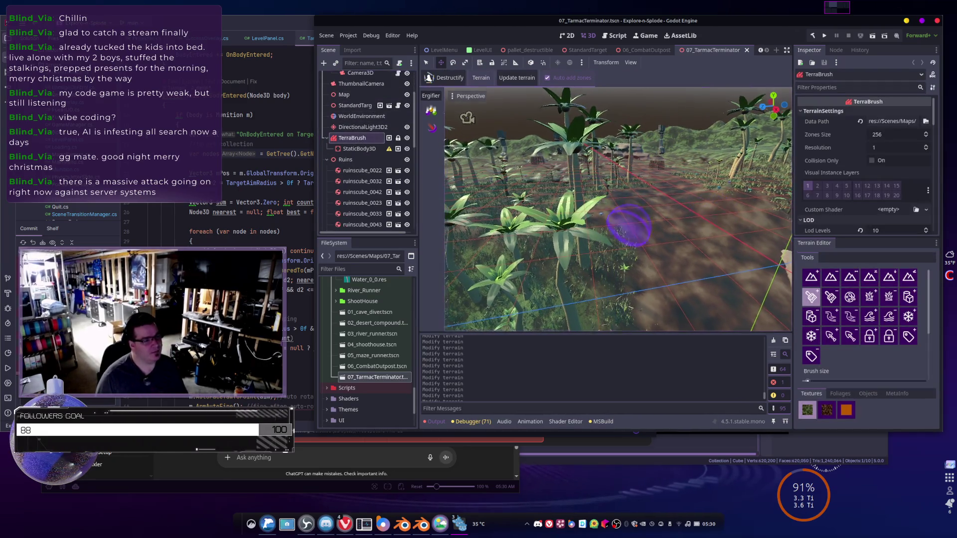
scroll(635, 224, down, 5)
drag(635, 223, 764, 256)
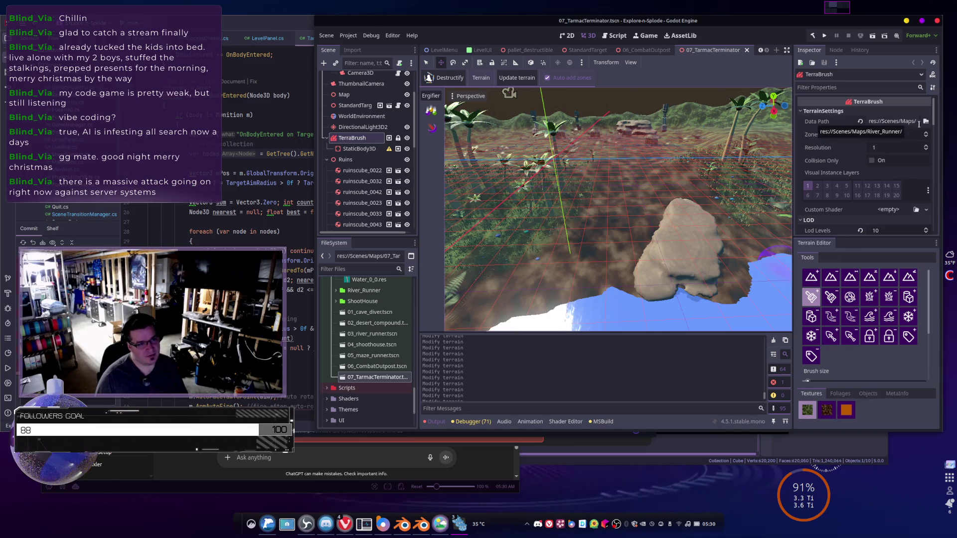
- Set TerraBrush's Data Path to Scenes/Maps/07_TarmacTerminator and save the scene
click(926, 122)
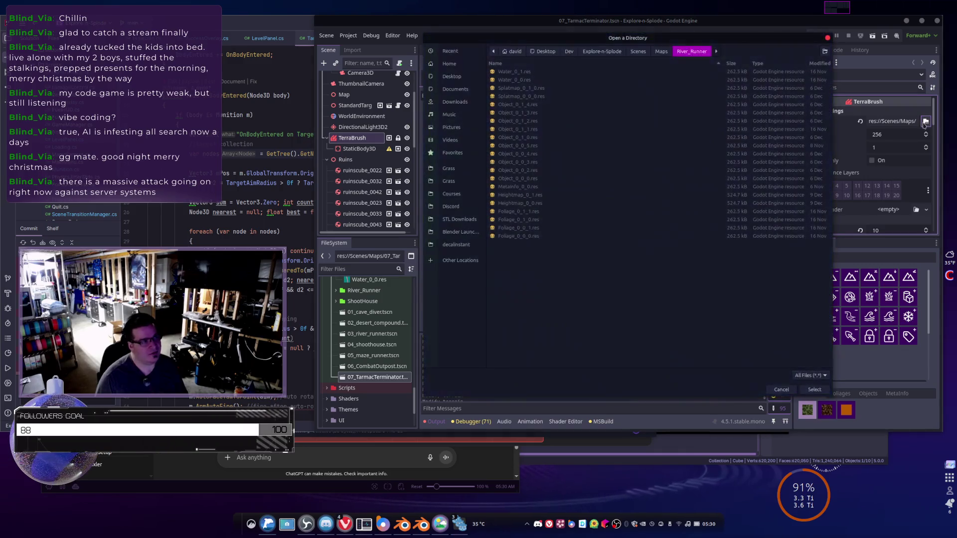
key(Escape)
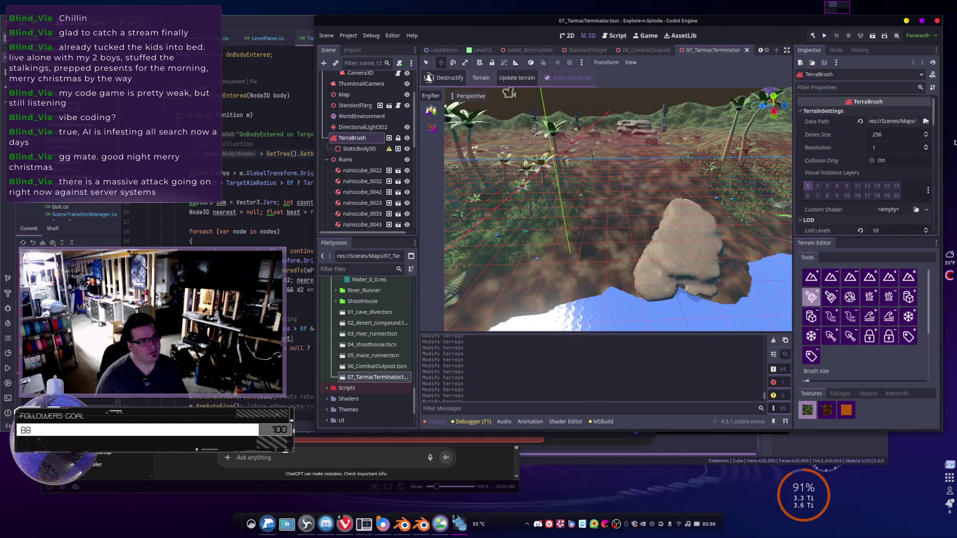
click(927, 122)
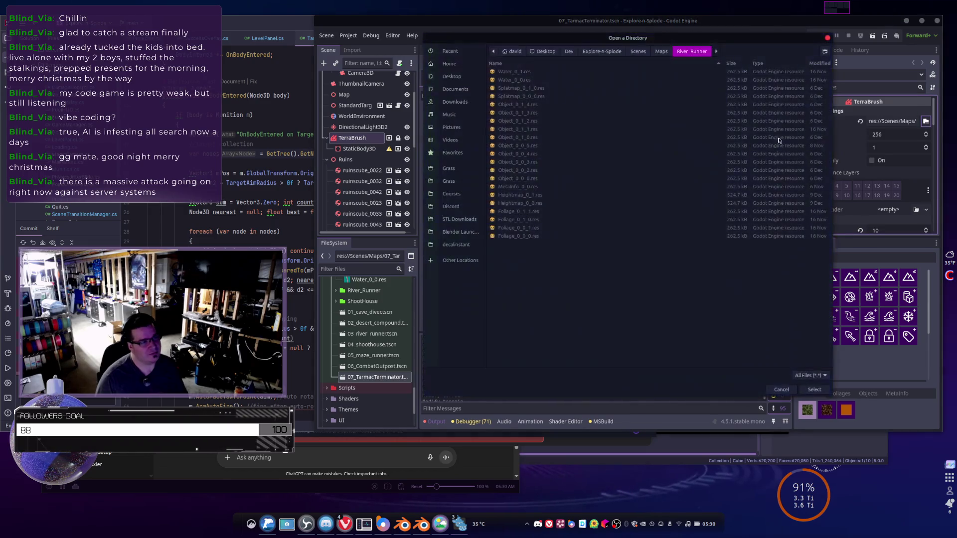
click(661, 52)
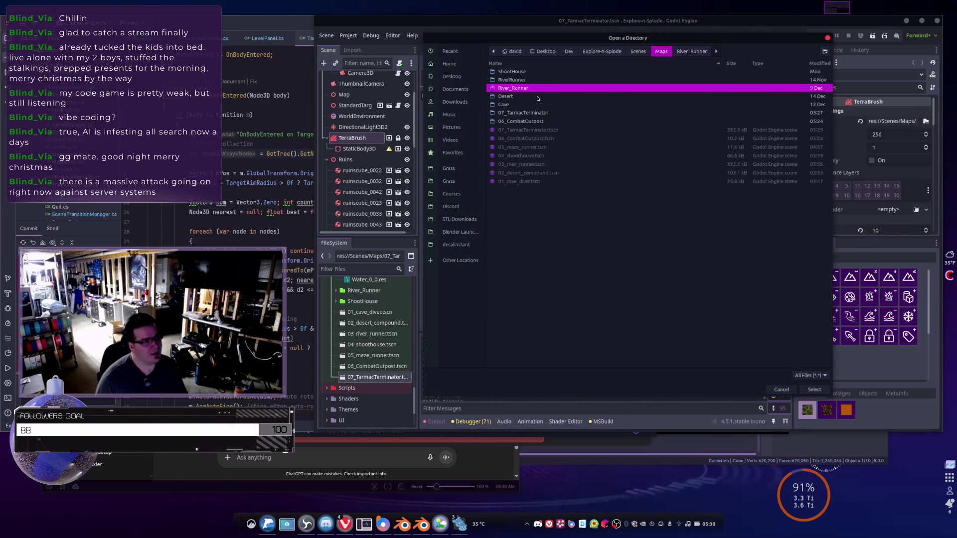
double_click(525, 112)
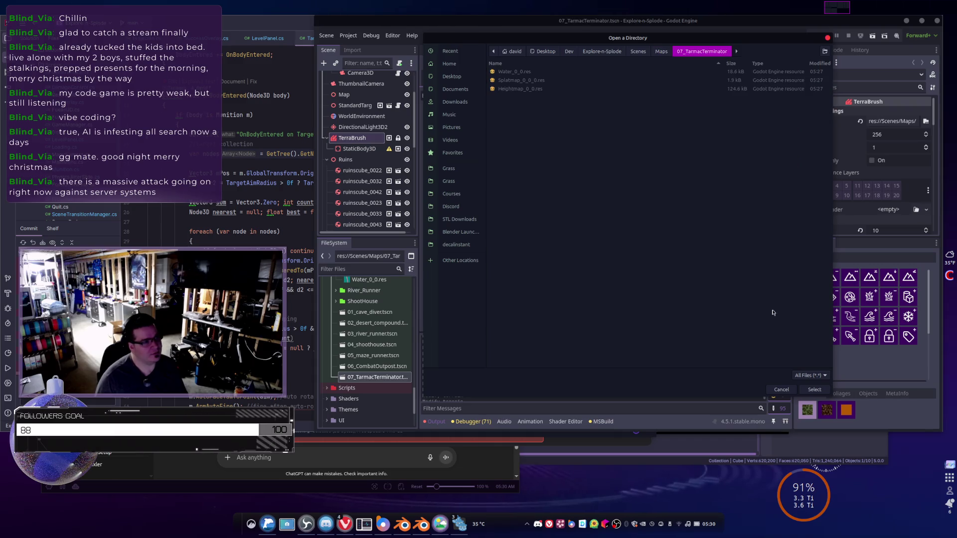
click(814, 389)
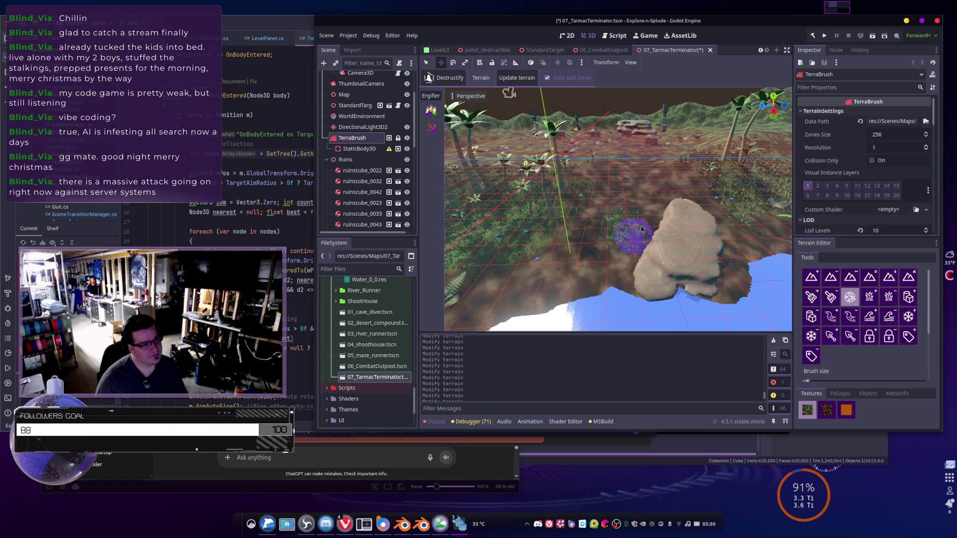
key(ctrl+s)
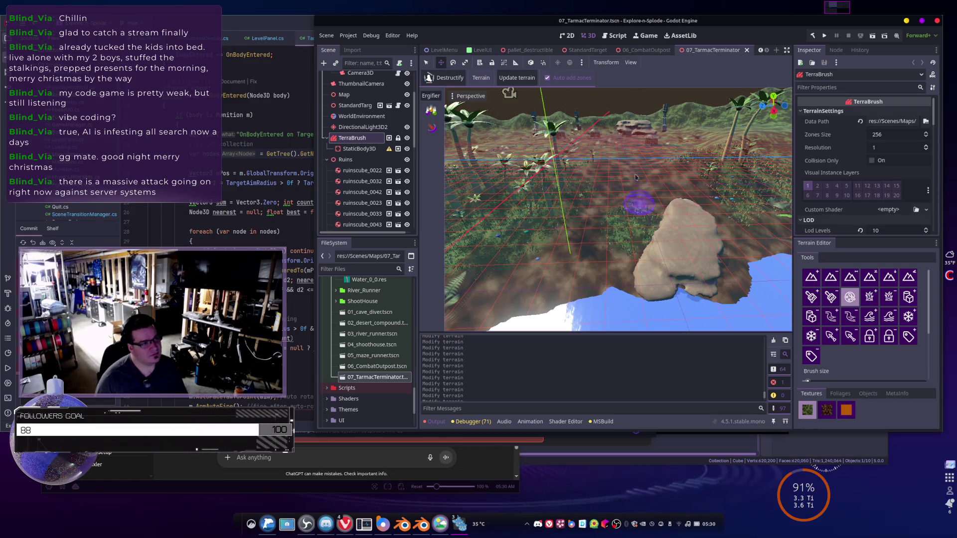
- Close 06_CombatOutpost, reopen 03_river_runner and show its TerraBrush terrain settings
click(663, 49)
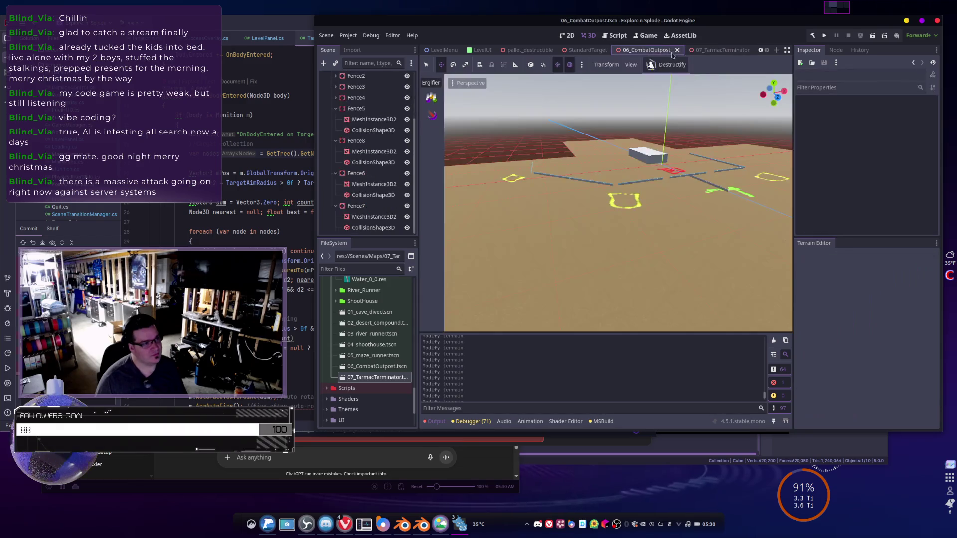
click(677, 50)
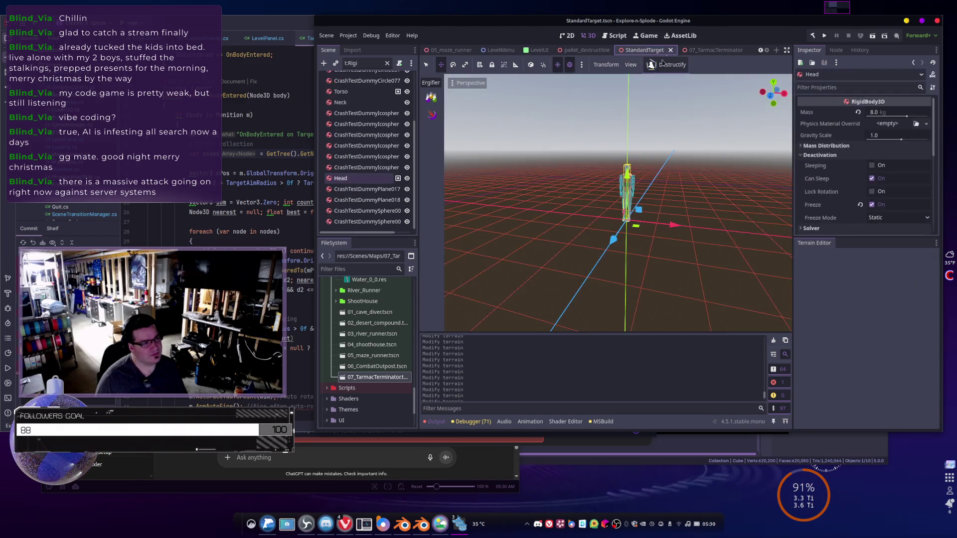
double_click(367, 334)
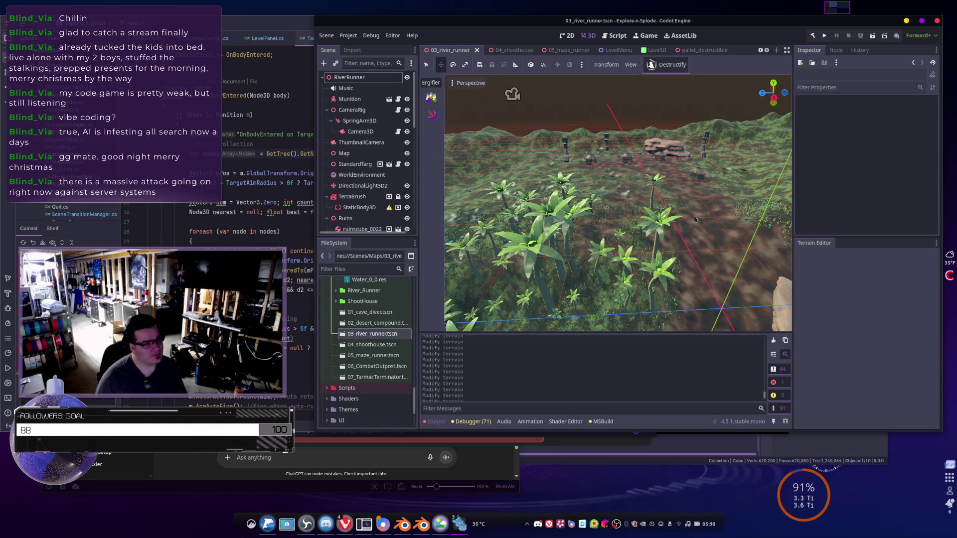
scroll(566, 94, up, 5)
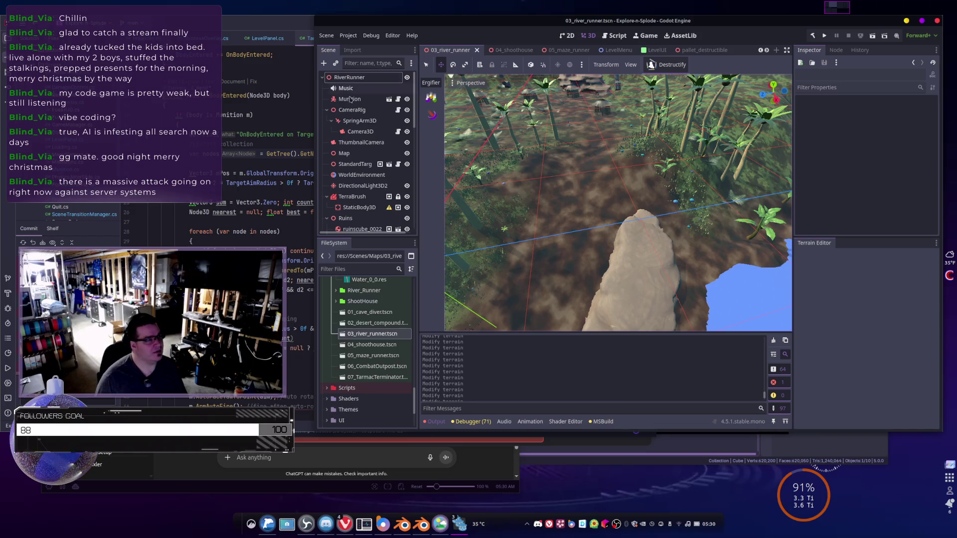
click(352, 197)
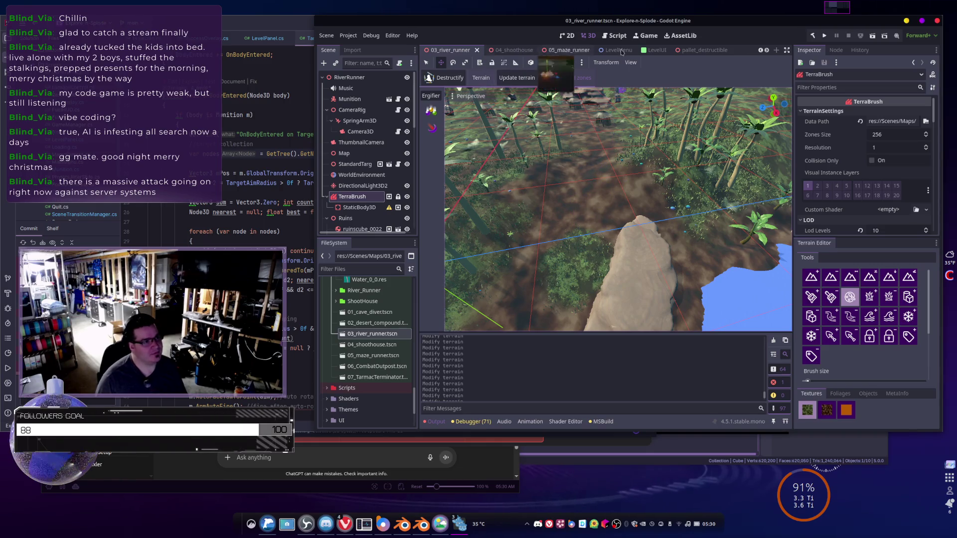
- Close the 04_shoothouse, 05_maze_runner, LevelMenu and LevelUI scene tabs
click(533, 53)
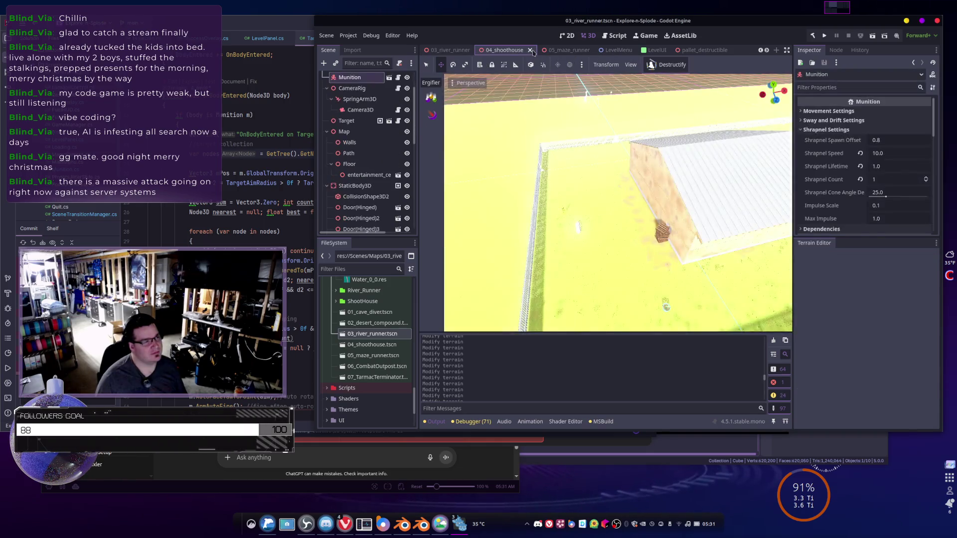
click(534, 50)
click(530, 51)
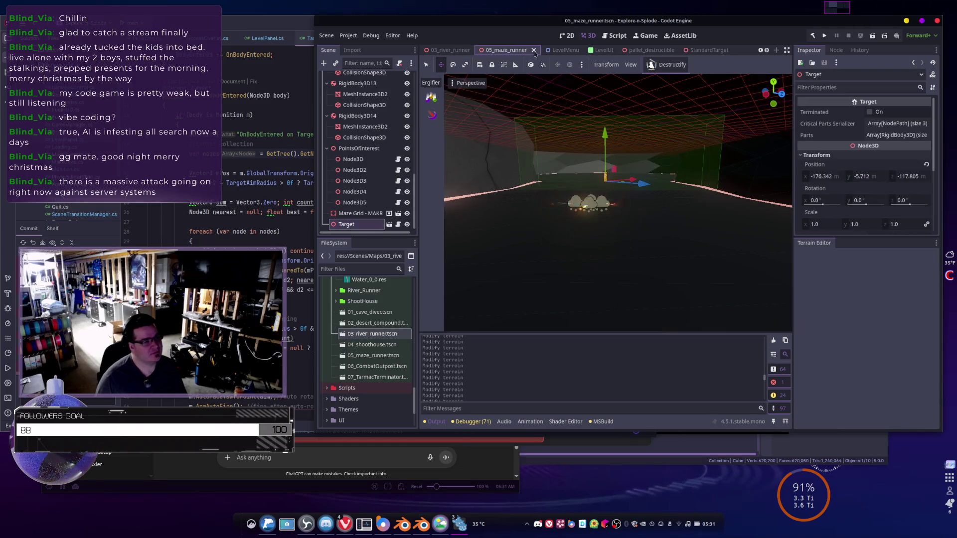
click(534, 51)
click(518, 52)
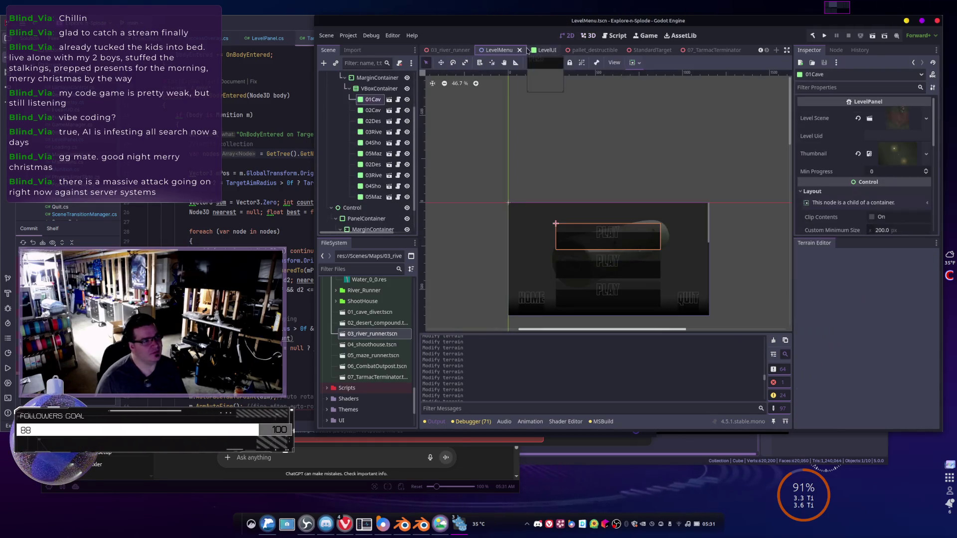
click(519, 50)
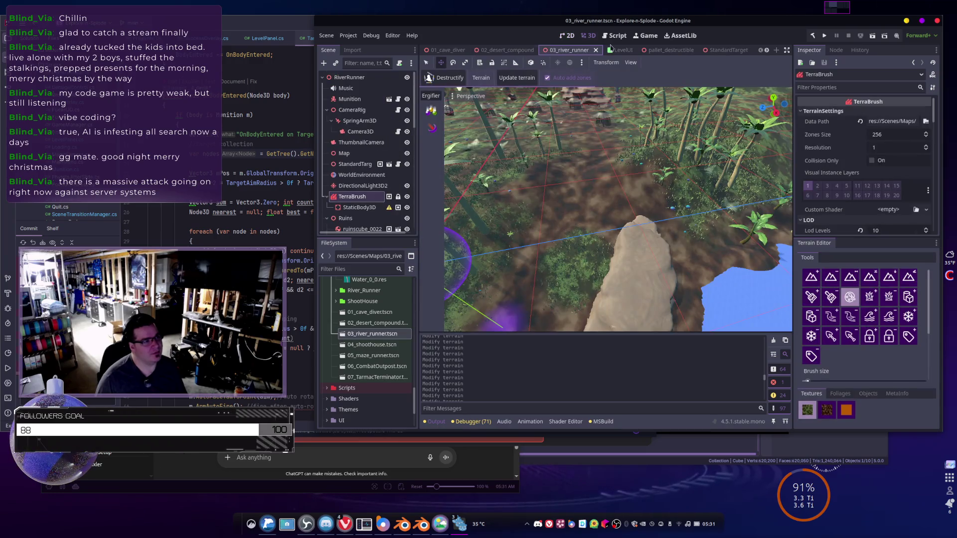
click(616, 51)
click(630, 50)
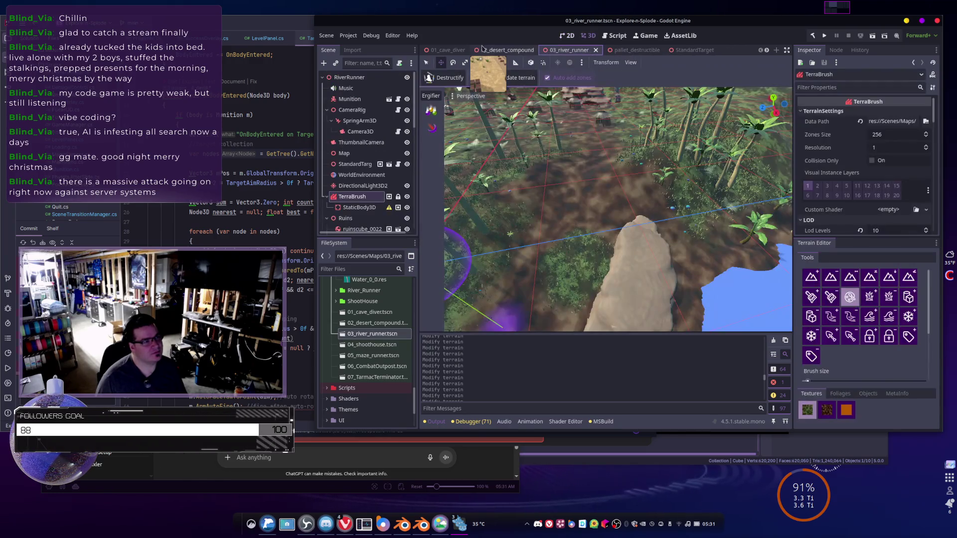
click(468, 50)
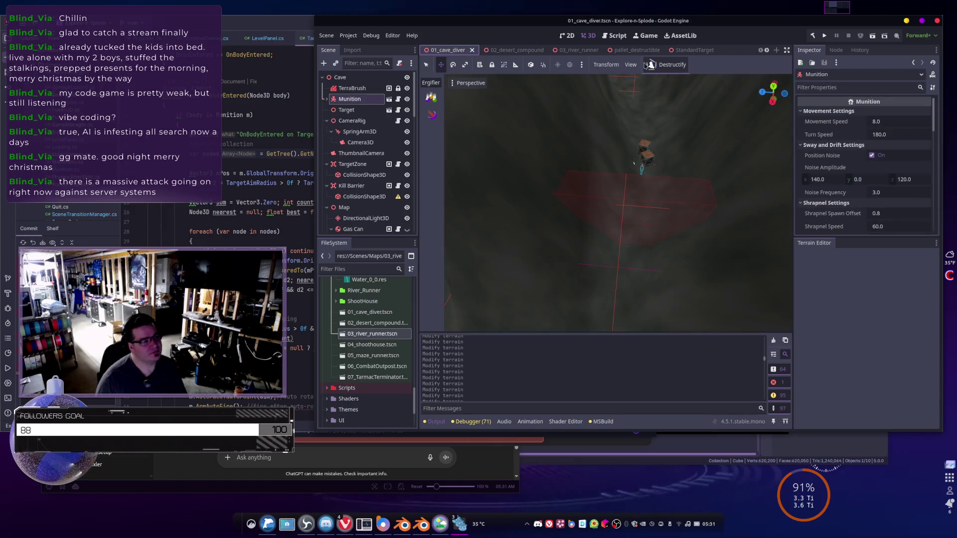
- Close the 01_cave_diver, 02_desert_compound, StandardTarget and pallet_destructible scene tabs
click(473, 51)
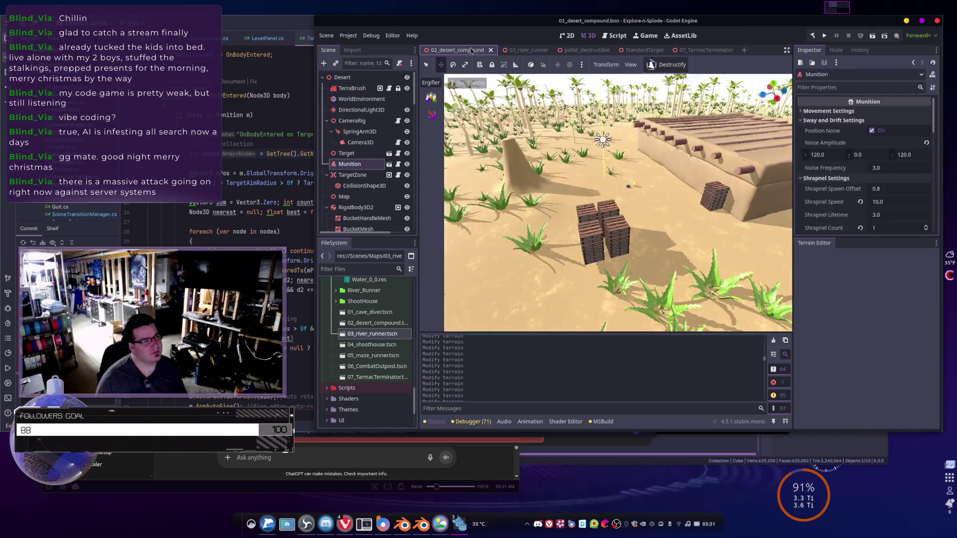
click(491, 50)
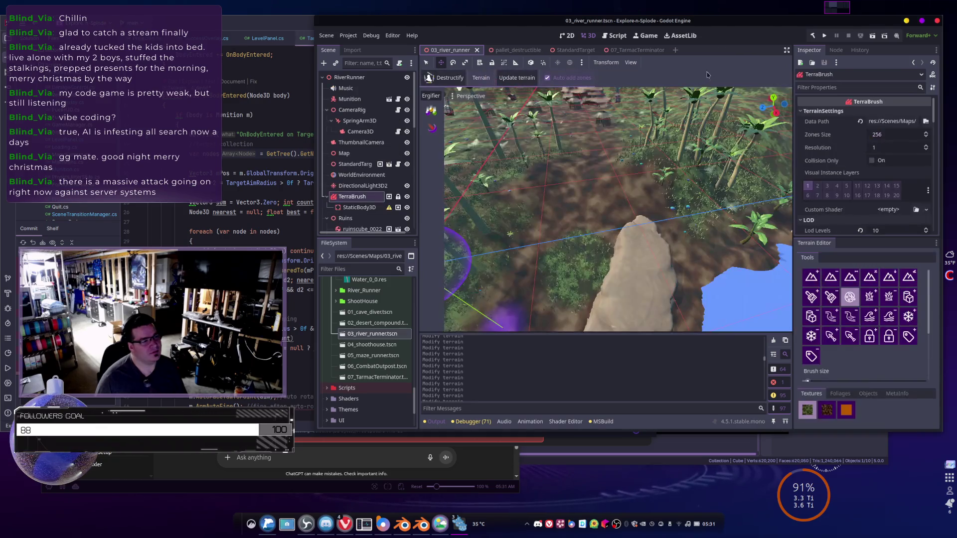
click(590, 51)
click(590, 51)
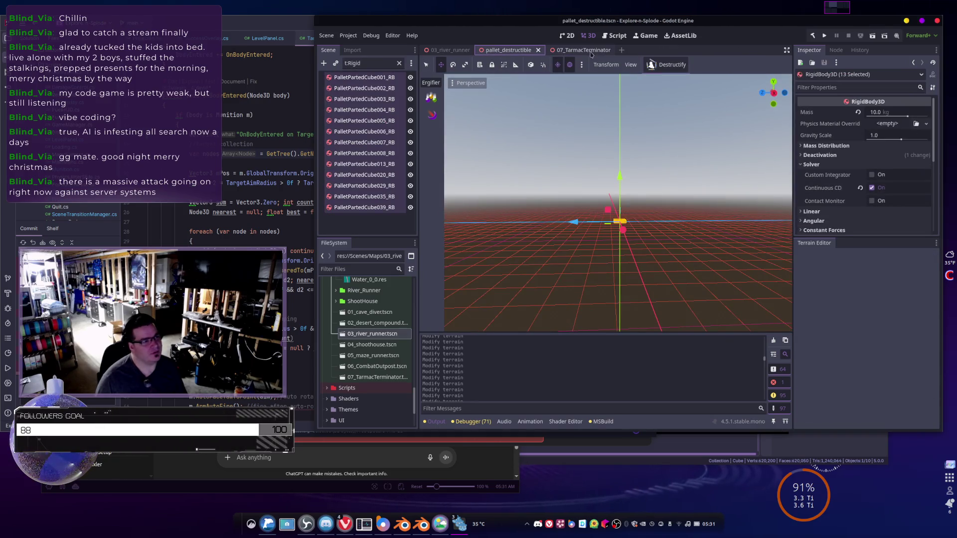
click(590, 51)
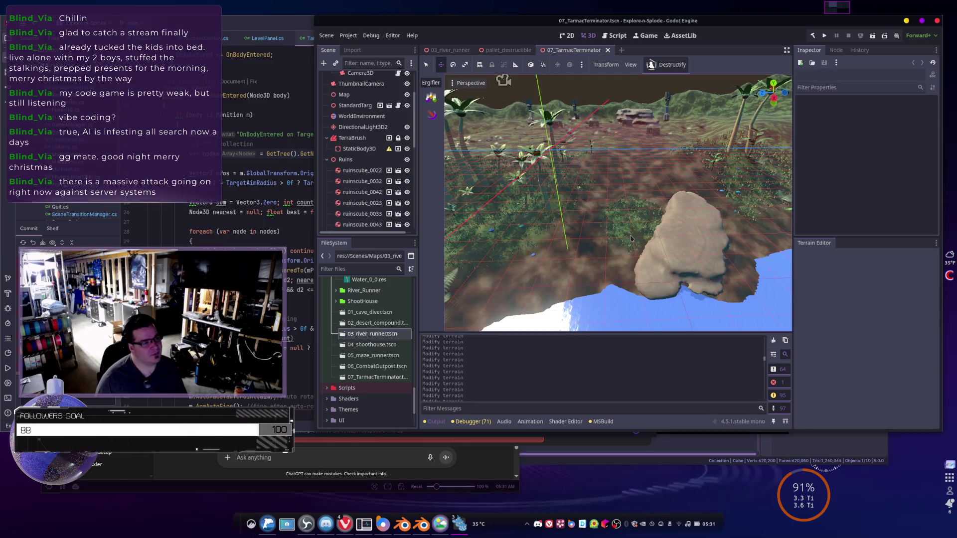
click(508, 50)
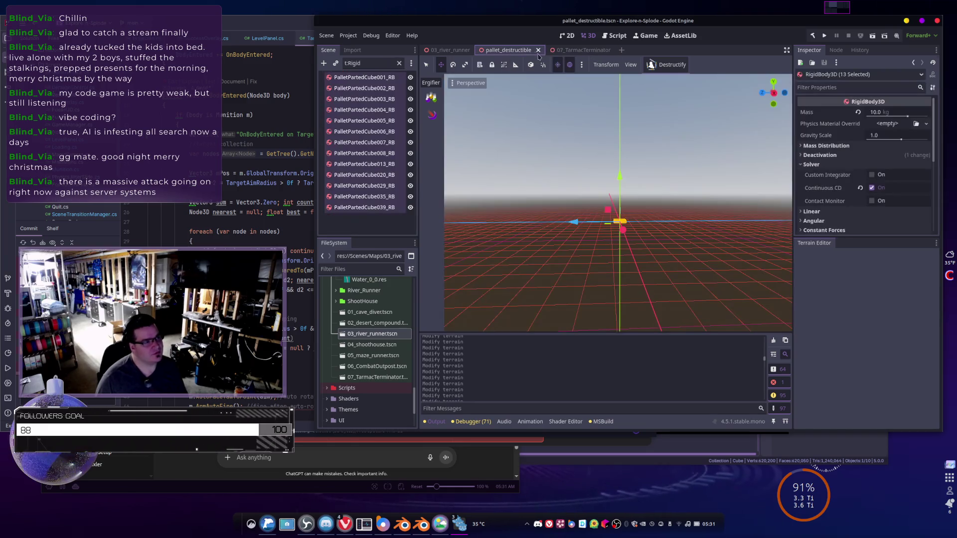
click(539, 50)
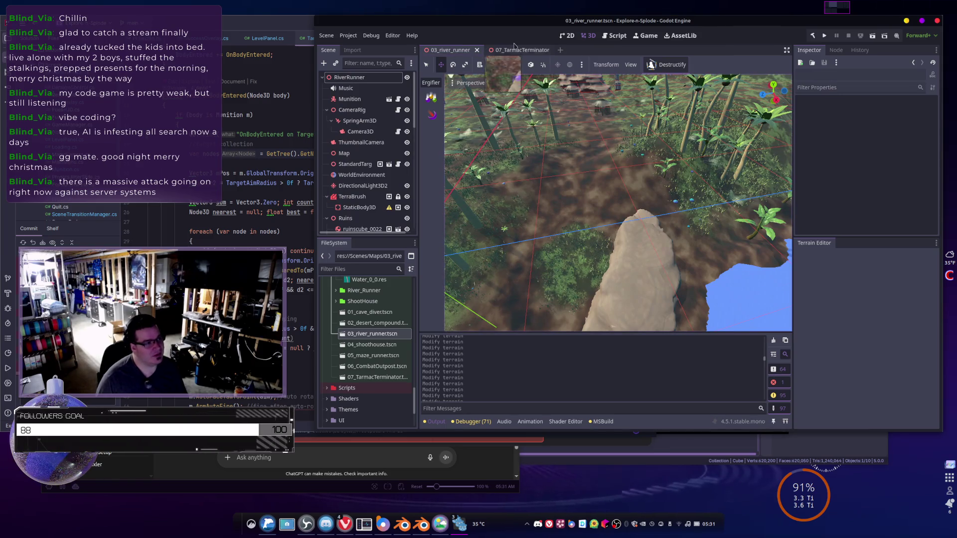
click(516, 50)
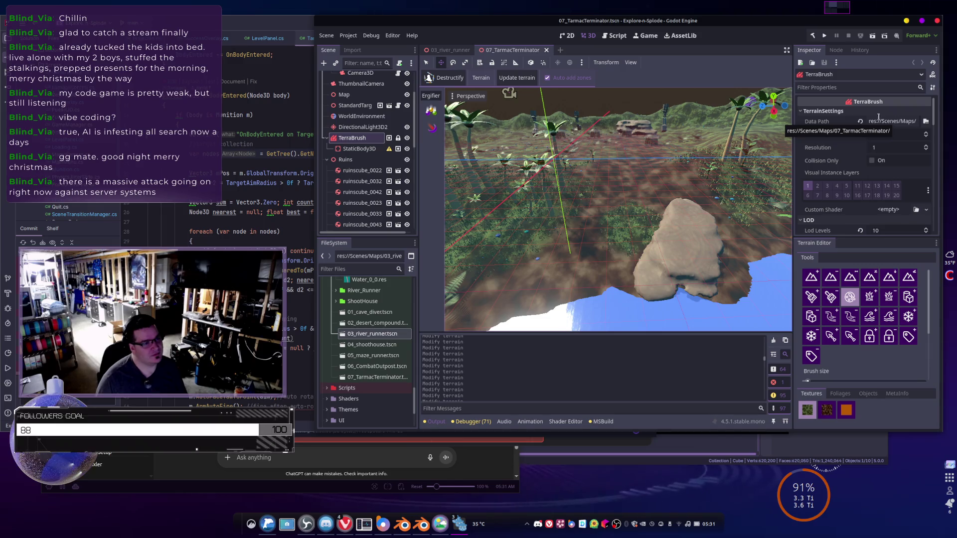
- Update the 07_TarmacTerminator terrain, paint brown ground texture beside the rock, and save
click(517, 80)
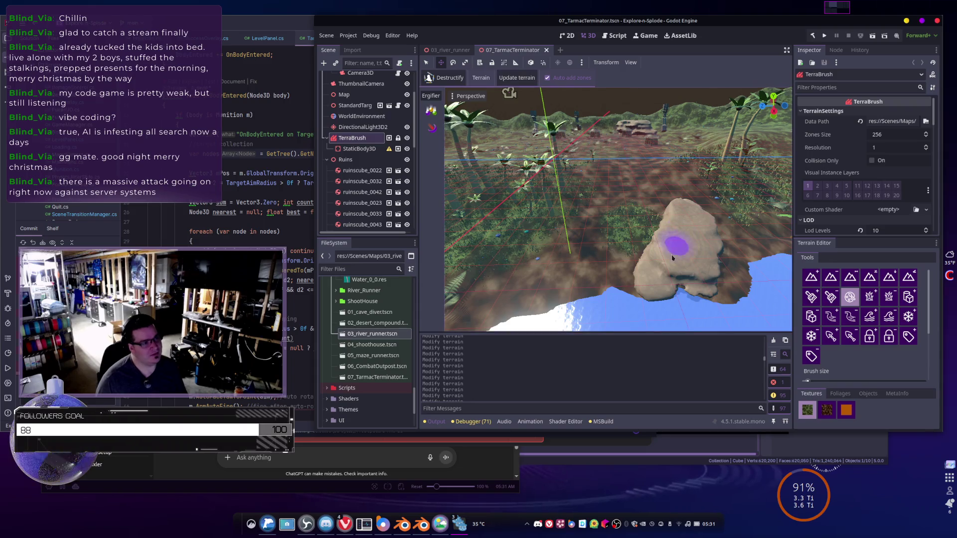
click(827, 410)
mouse_move(620, 241)
mouse_down()
mouse_move(643, 234)
mouse_move(637, 207)
mouse_move(610, 227)
mouse_move(663, 230)
mouse_up()
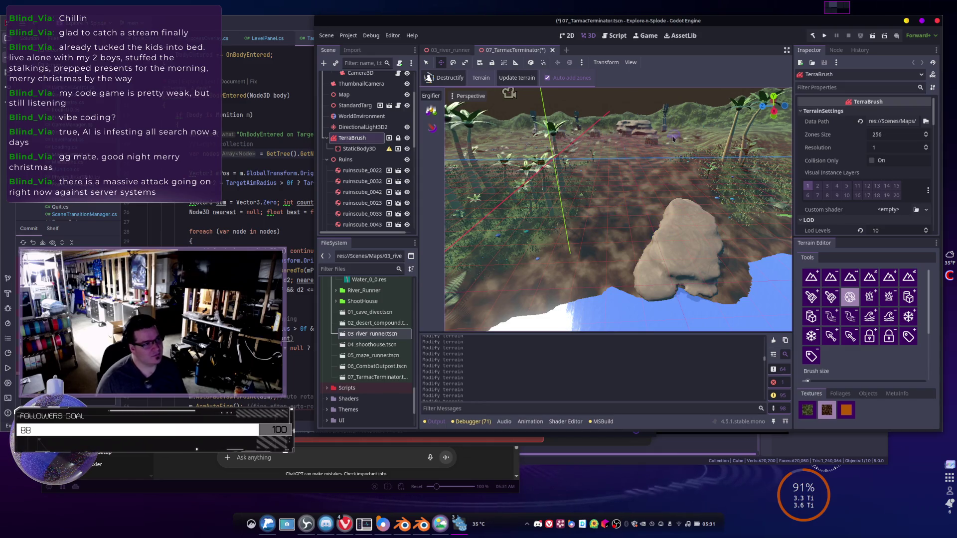
key(ctrl+s)
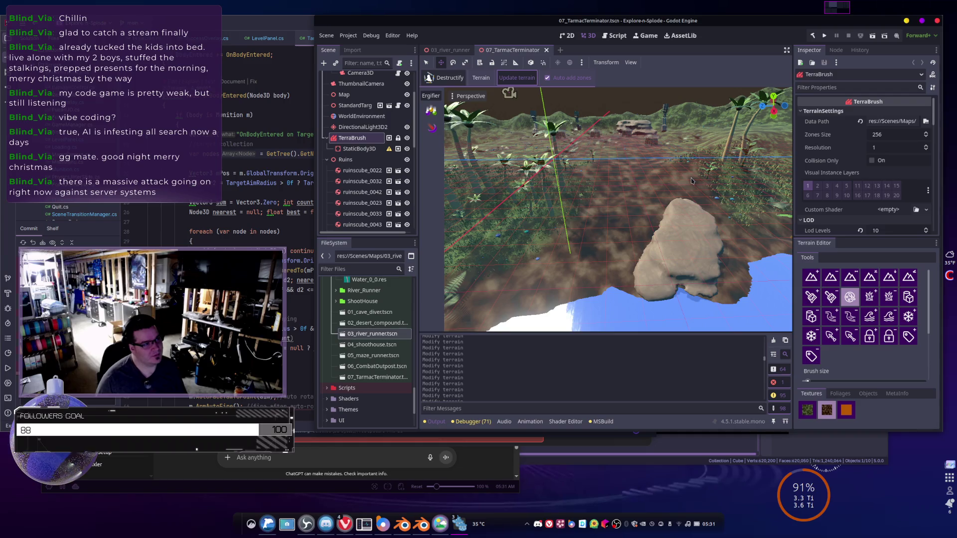
click(447, 50)
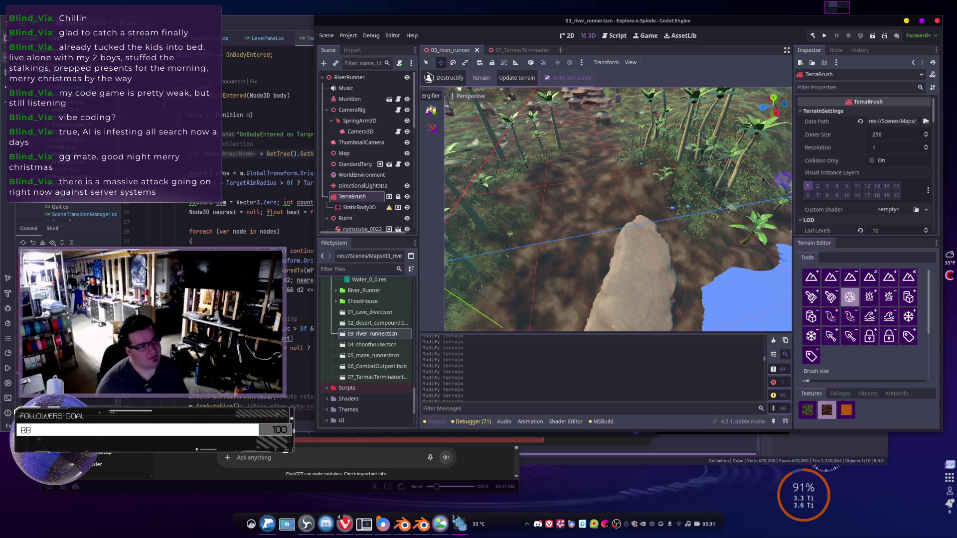
- Inspect 07_TarmacTerminator/Heightmap_0_0.res and its Resource details in the Inspector
scroll(356, 377, up, 2)
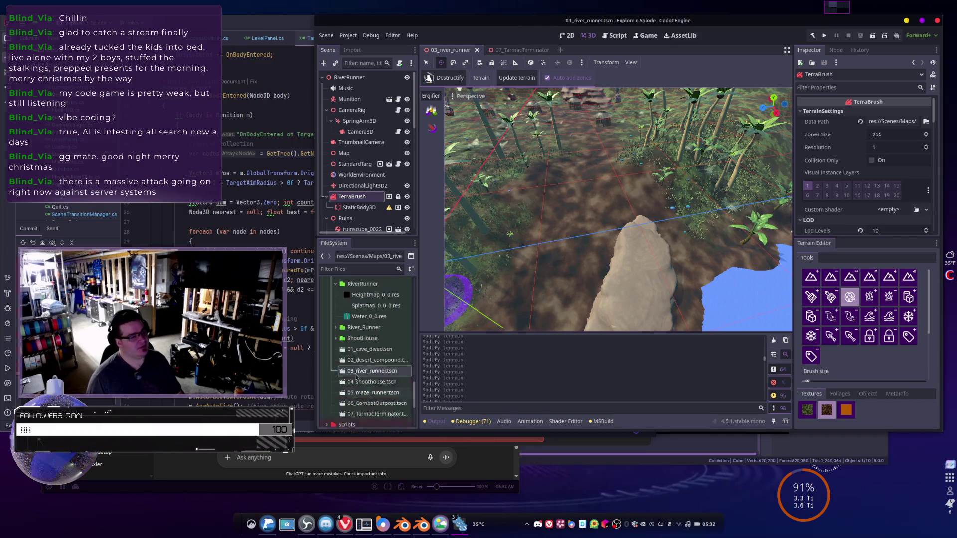
scroll(356, 377, up, 5)
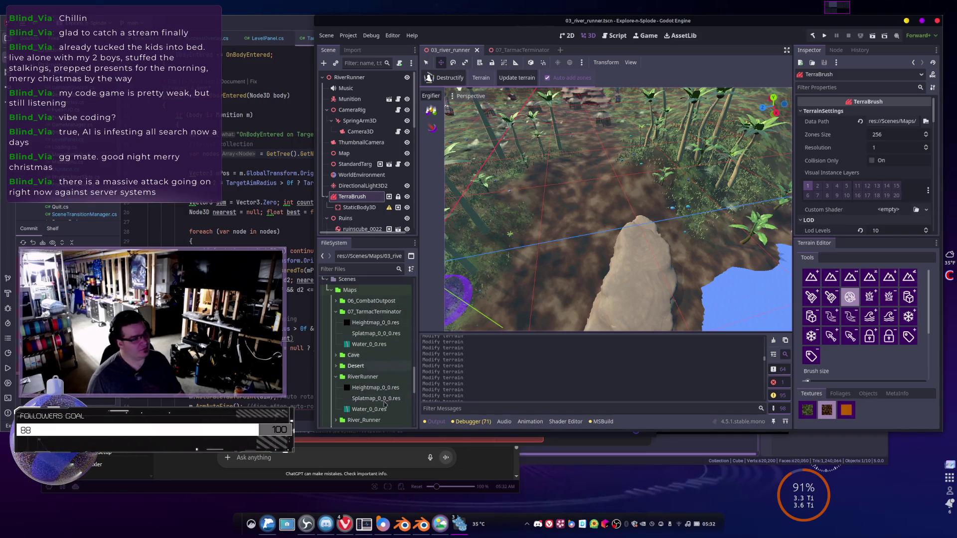
scroll(378, 384, down, 2)
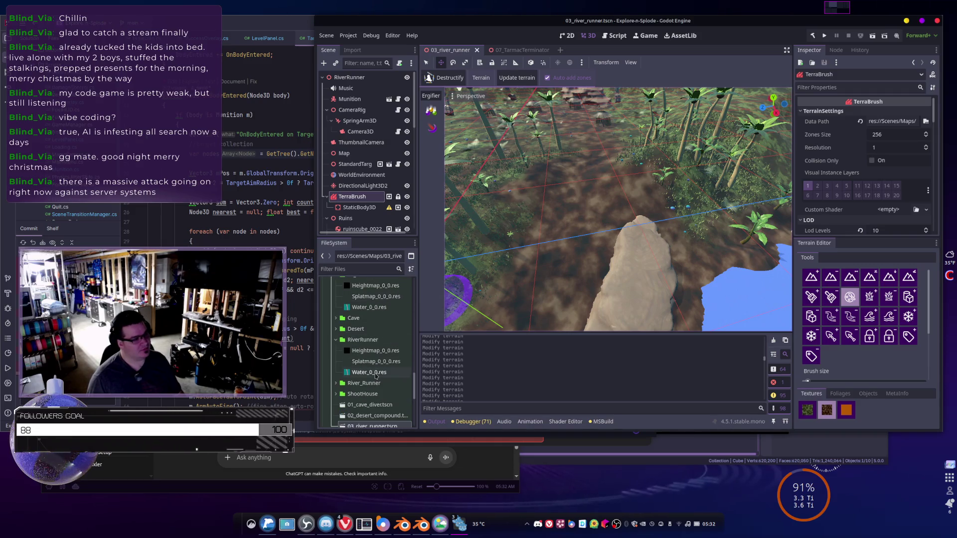
mouse_move(375, 376)
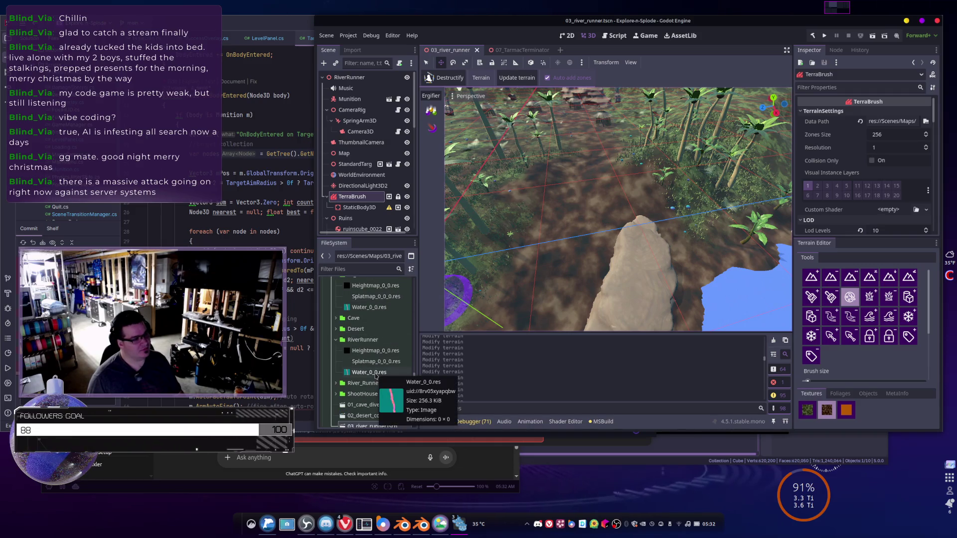
scroll(371, 309, up, 1)
click(371, 305)
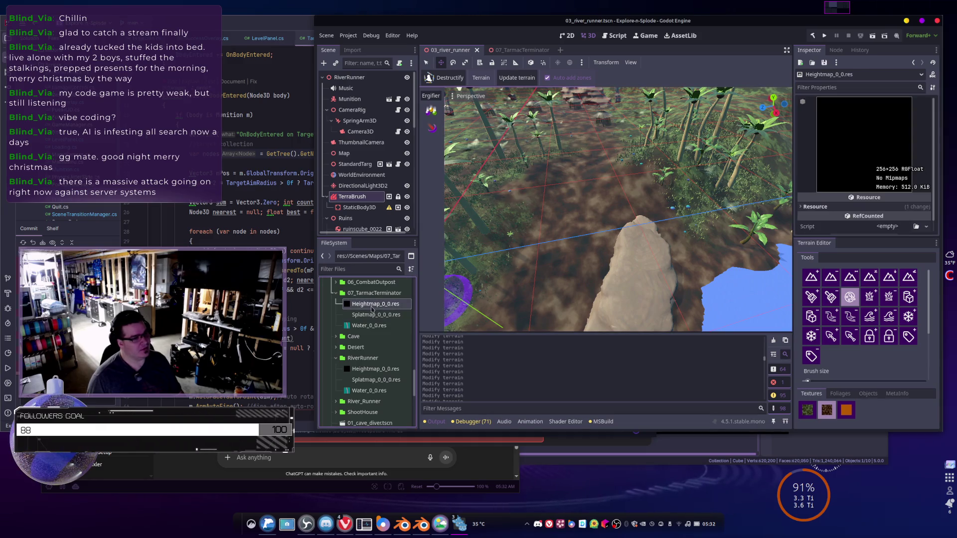
scroll(820, 197, down, 1)
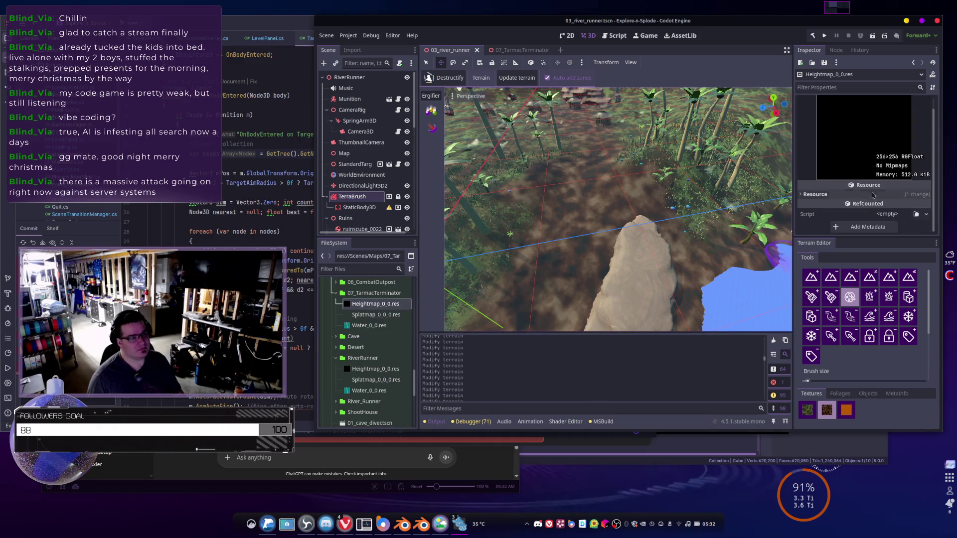
click(816, 195)
click(815, 194)
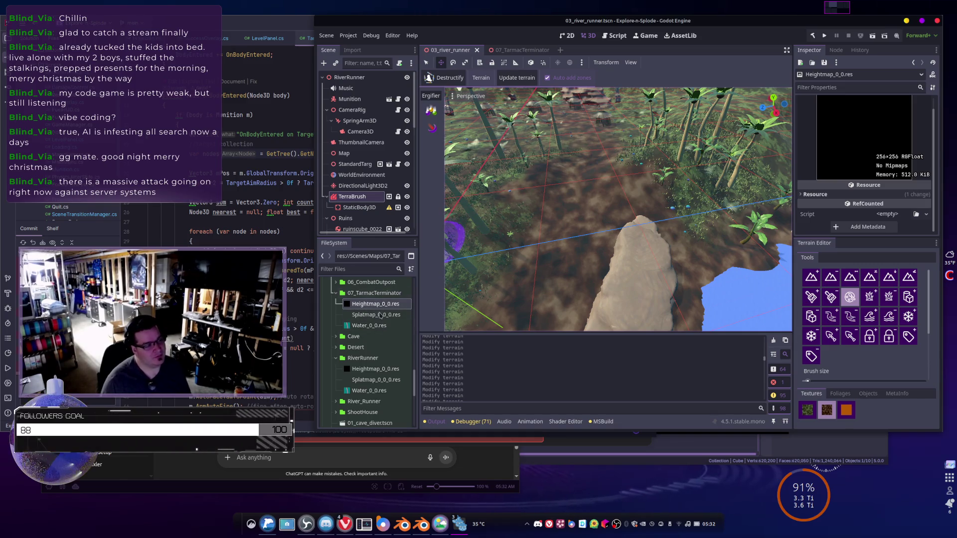
- Enlarge the Inspector, reselect the TerraBrush node, and switch to the 07_TarmacTerminator scene
mouse_move(376, 309)
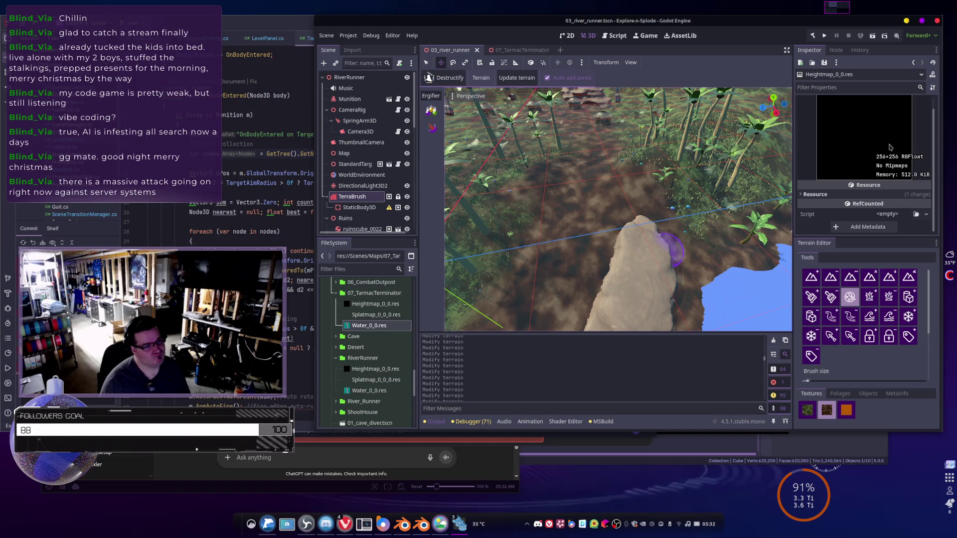
scroll(873, 164, up, 1)
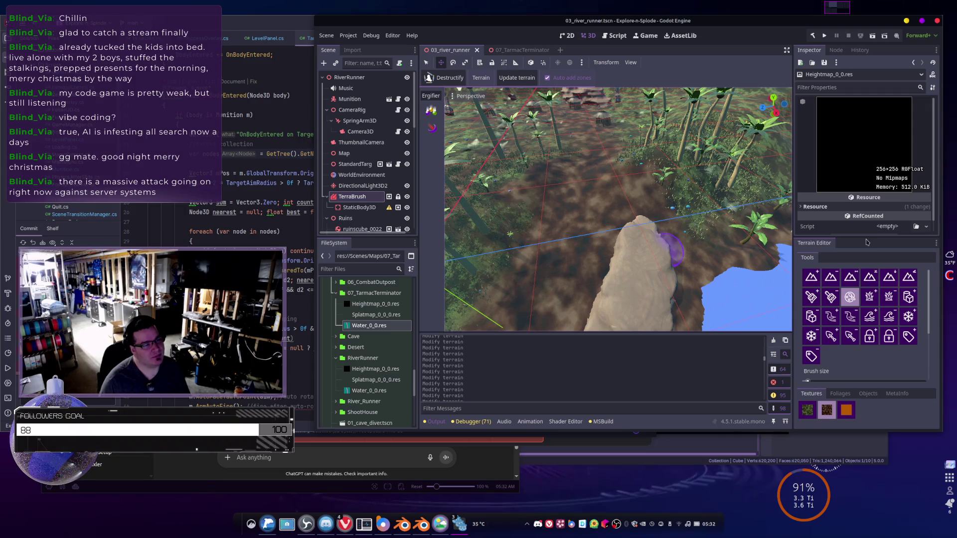
drag(866, 236, 866, 289)
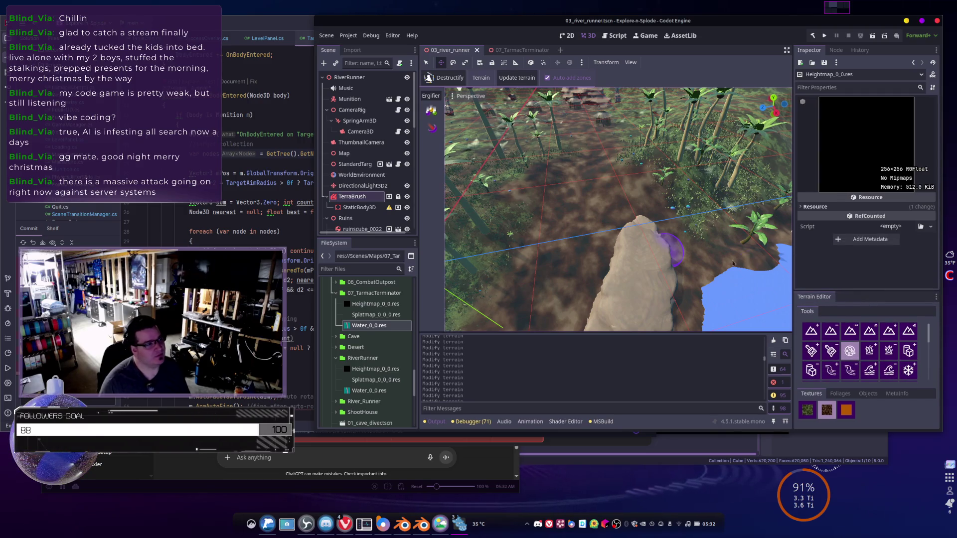
click(352, 196)
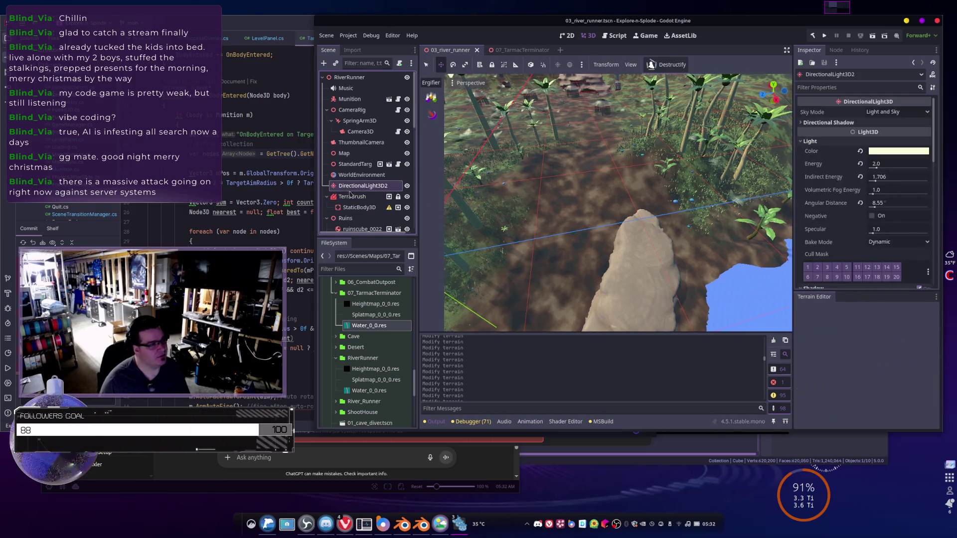
click(529, 48)
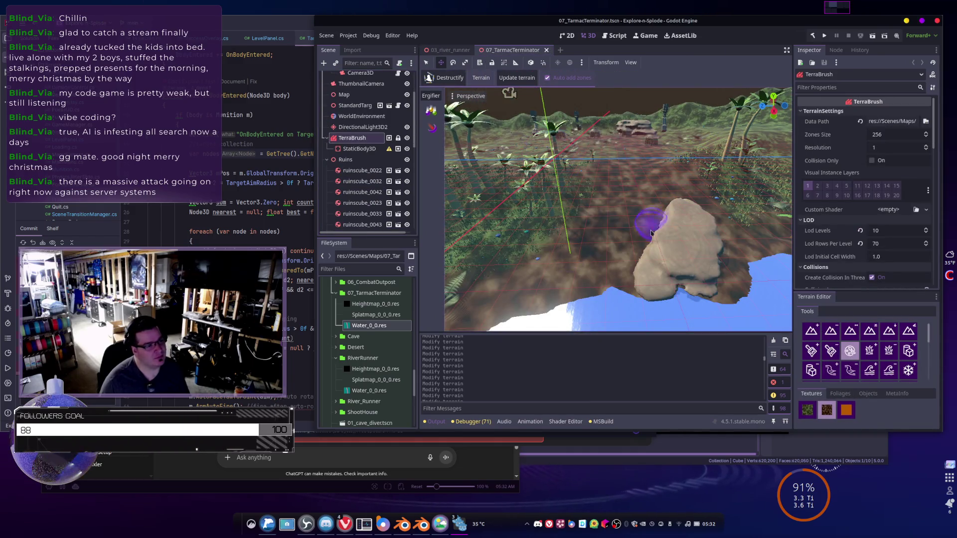
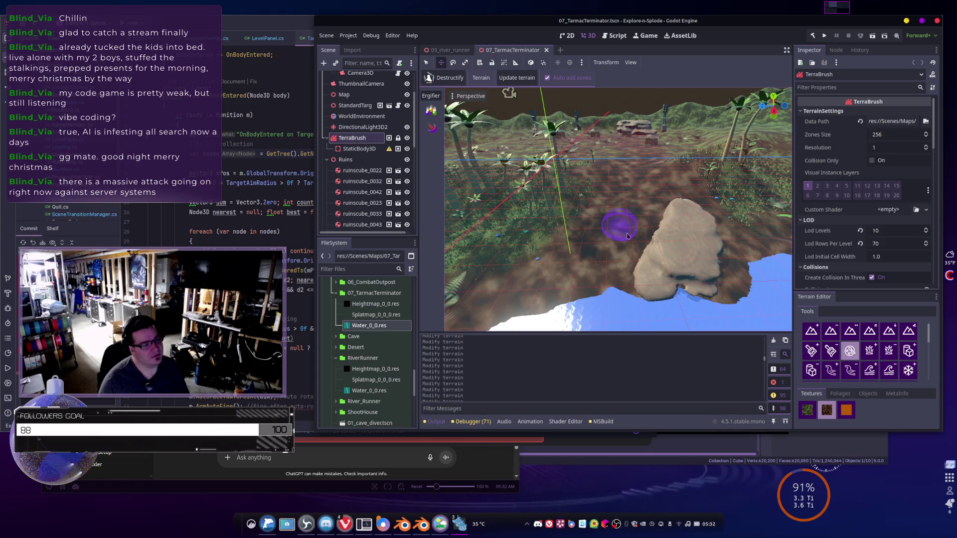
- Paint the first ground texture onto the TarmacTerminator terrain and update the terrain
click(807, 409)
drag(595, 234, 628, 211)
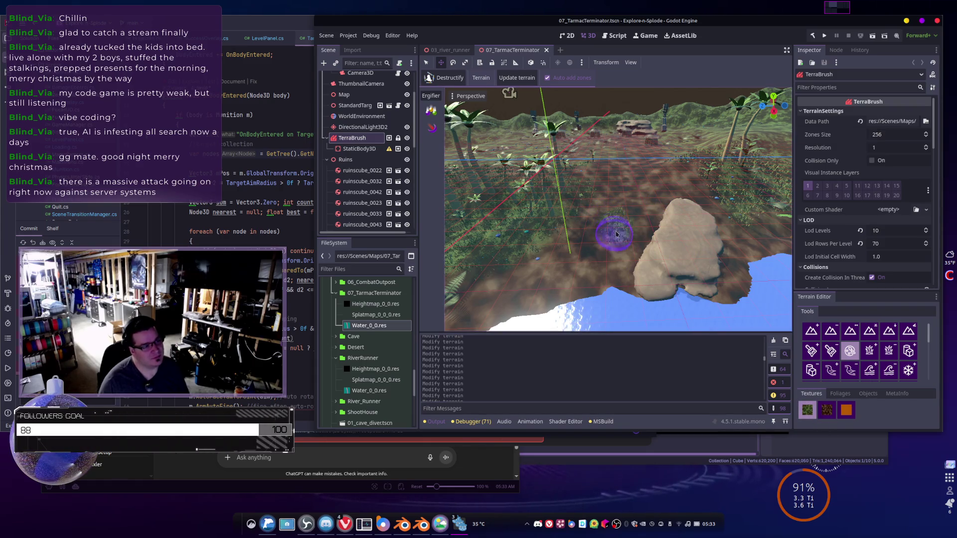
click(514, 75)
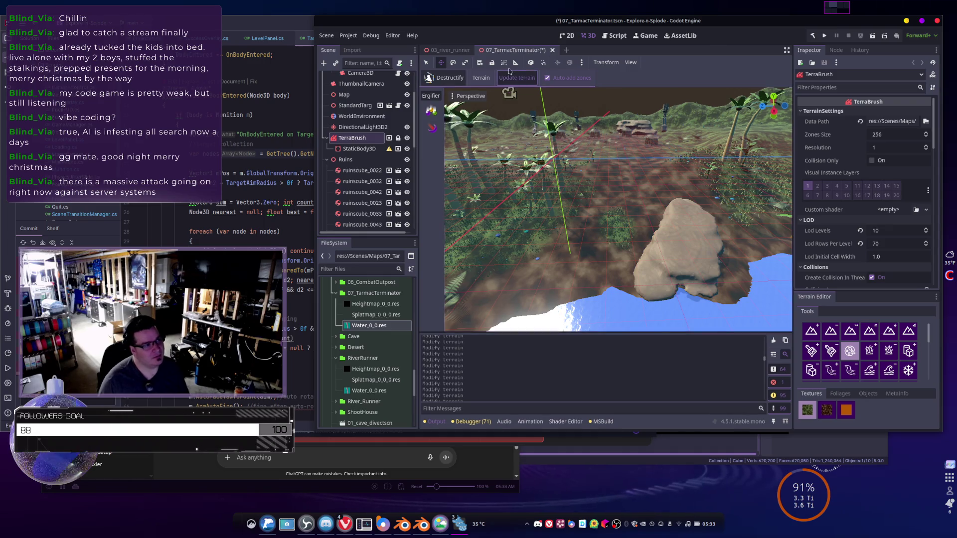
- In 03_river_runner, make the terrain's Texture Sets resource unique and list its texture sets
click(463, 49)
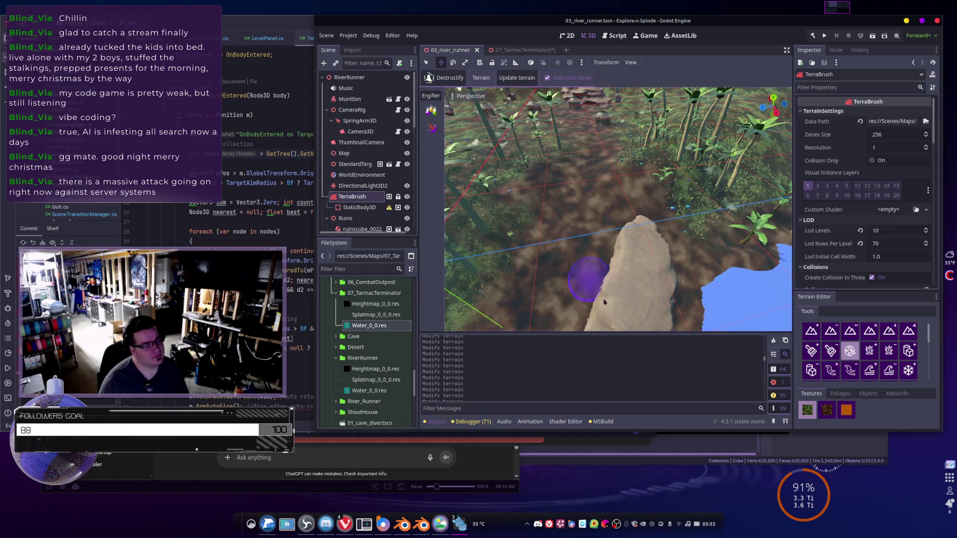
click(512, 80)
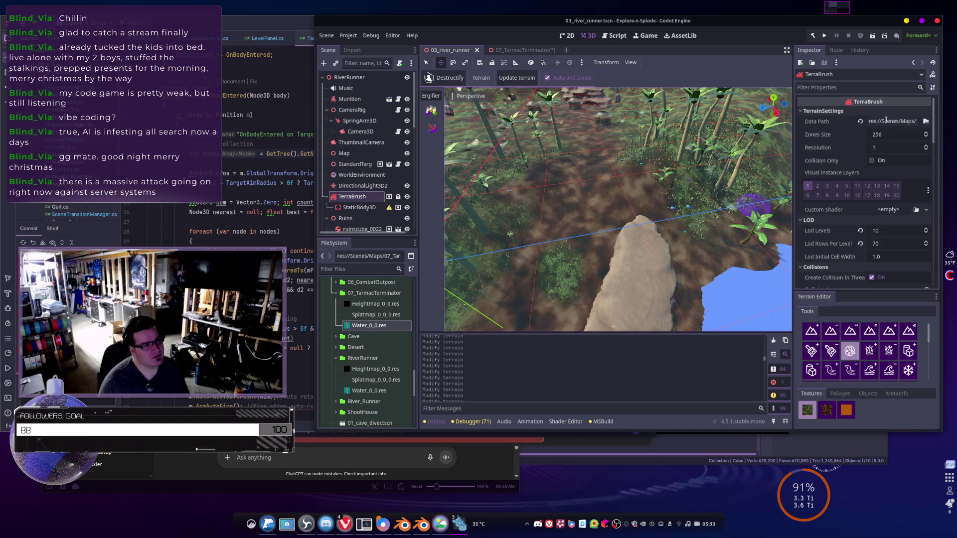
scroll(828, 228, down, 10)
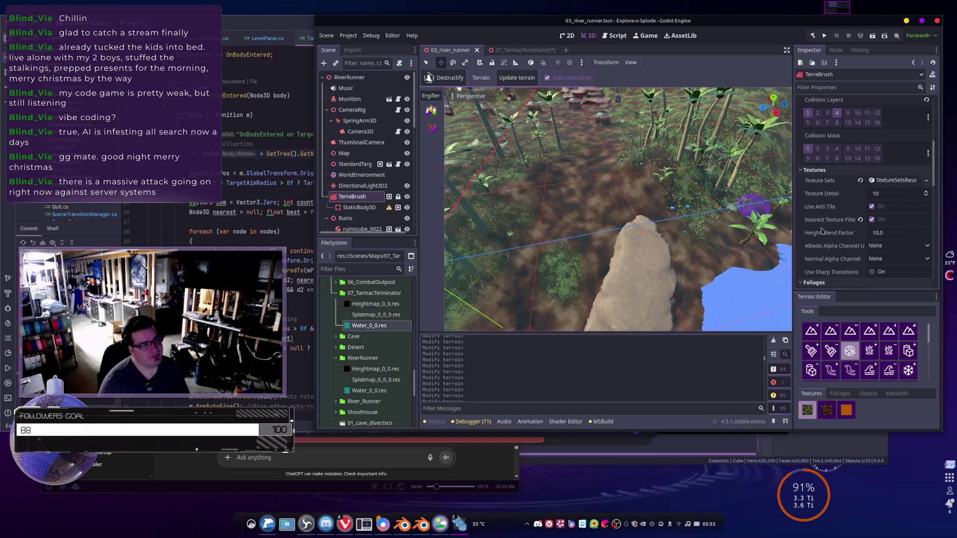
scroll(828, 214, down, 2)
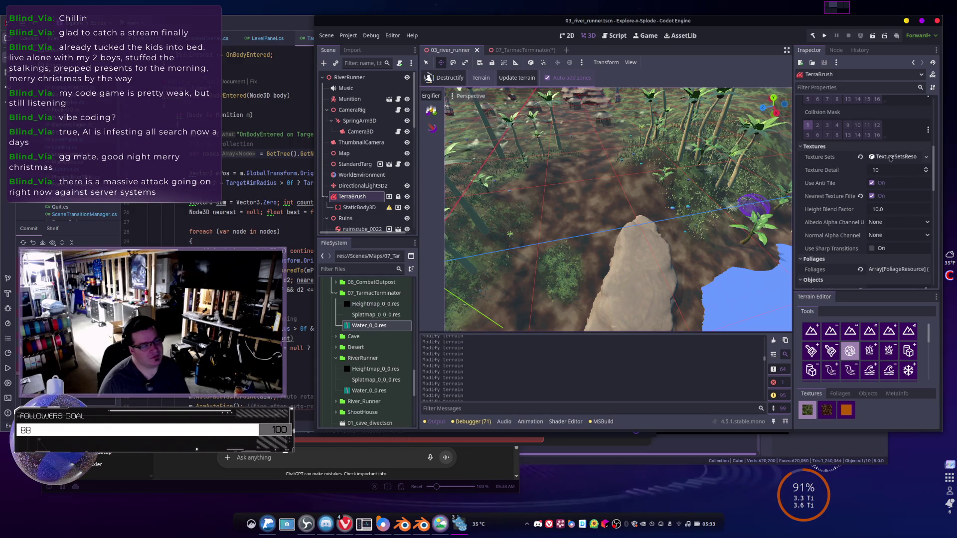
click(892, 158)
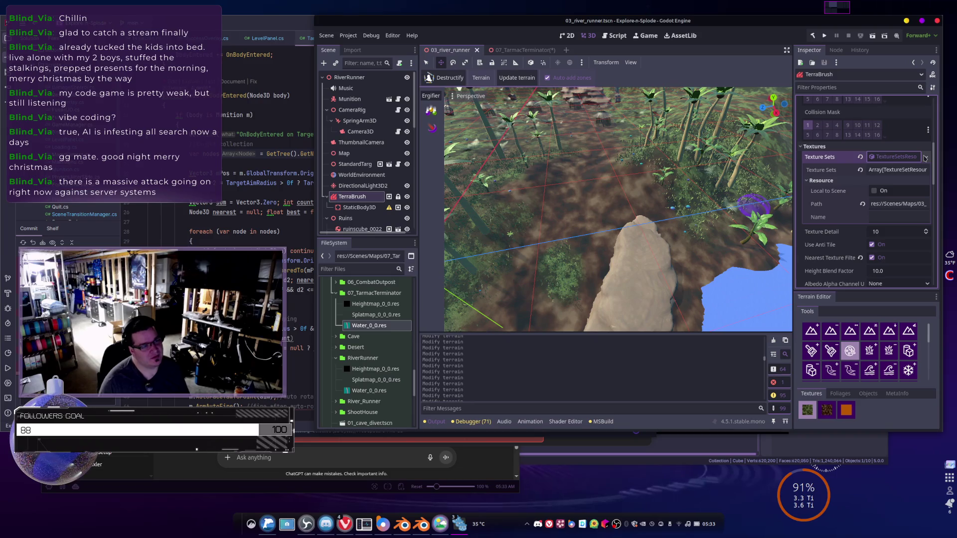
click(924, 157)
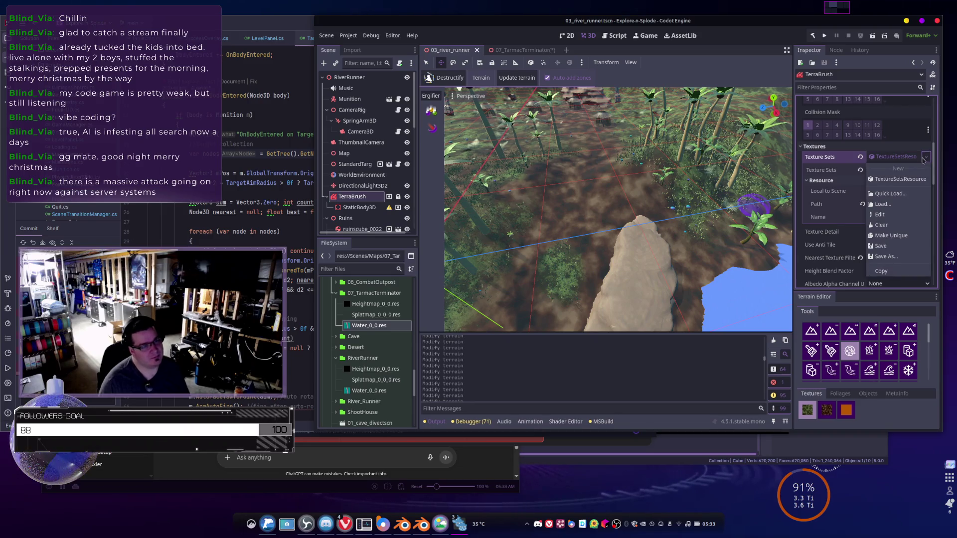
click(898, 236)
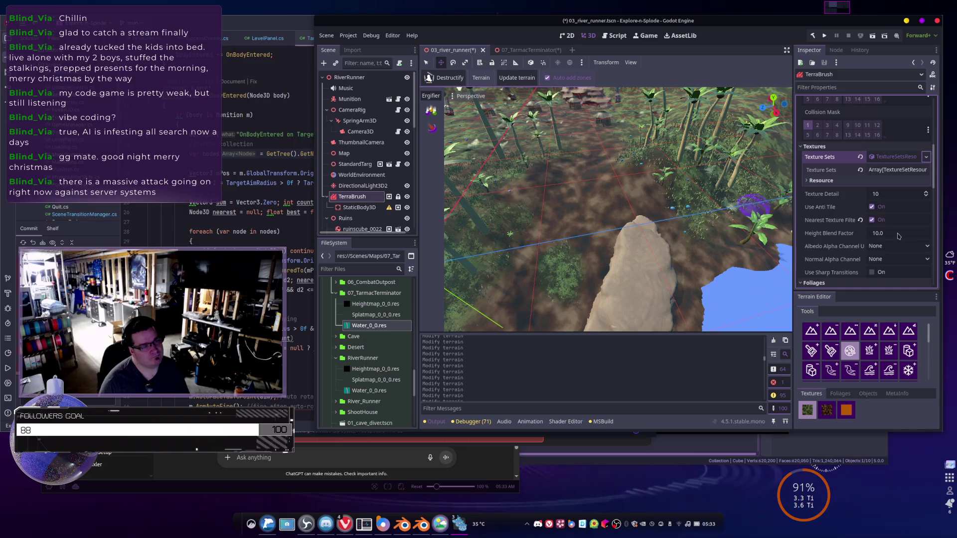
click(889, 170)
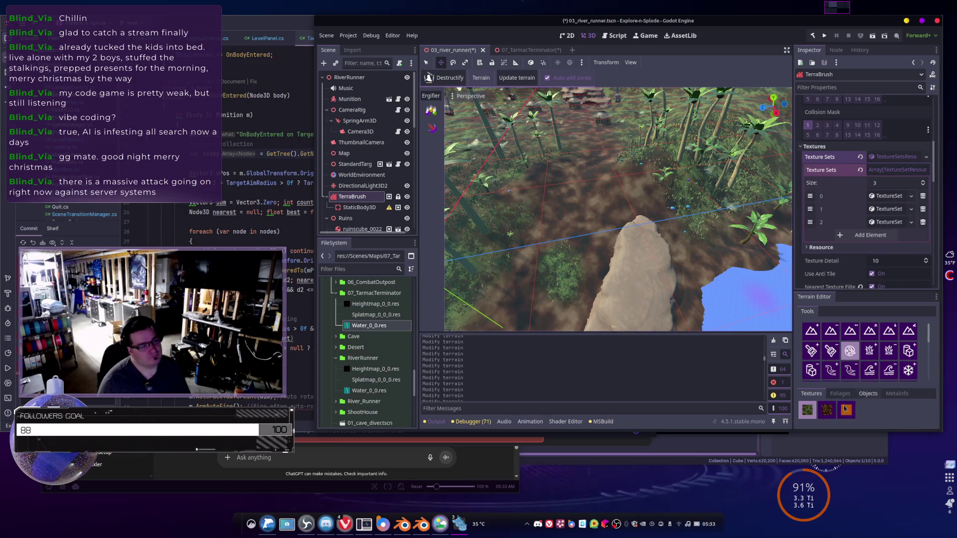
- Paint the brown second texture onto the river runner terrain, then return to 07_TarmacTerminator
click(826, 409)
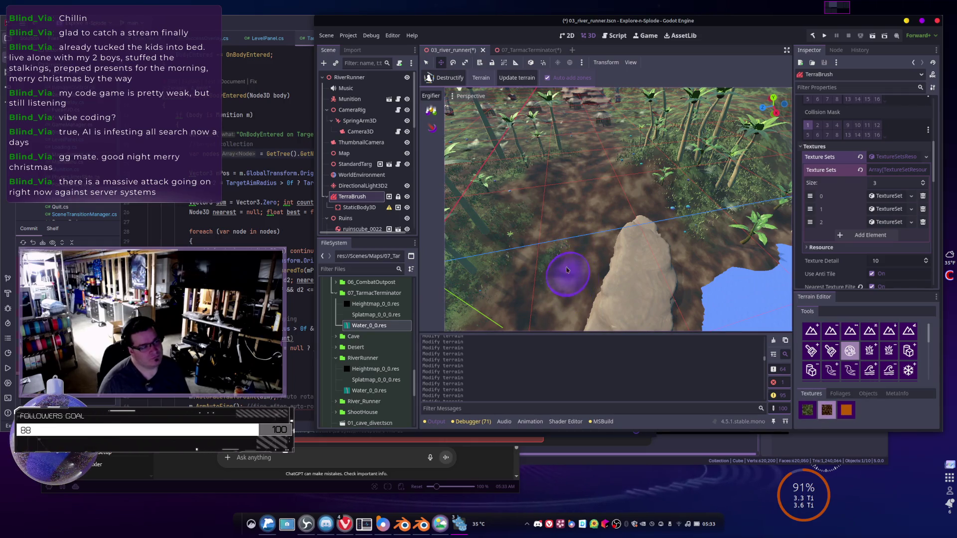
mouse_move(567, 271)
mouse_down()
mouse_move(551, 272)
mouse_move(612, 220)
mouse_up()
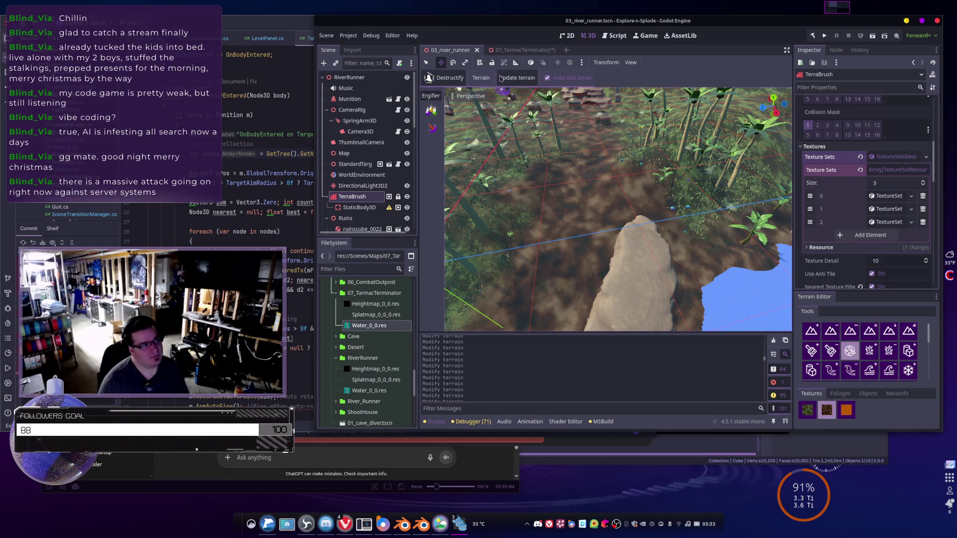
click(518, 50)
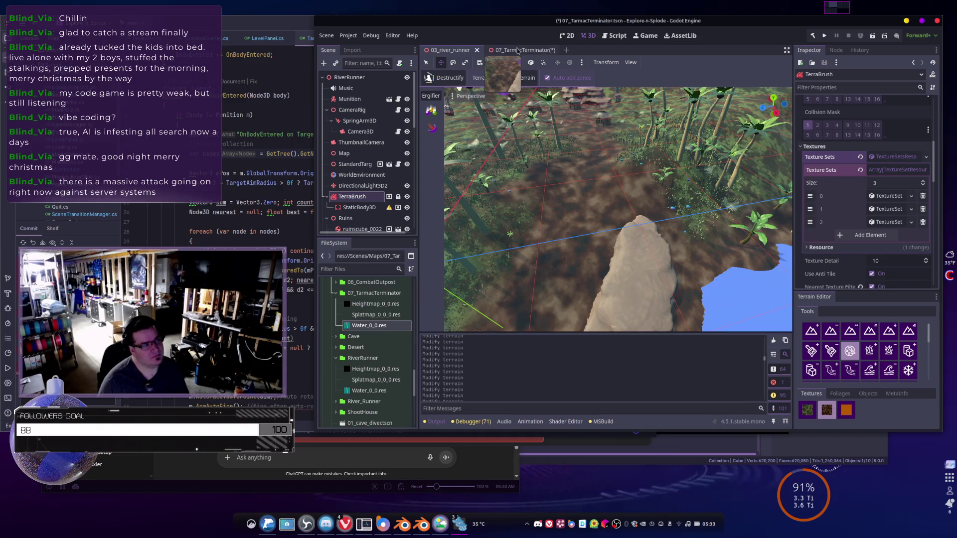
- Save the TarmacTerminator scene with Ctrl+S and expand its three-entry Texture Sets array
key(ctrl+s)
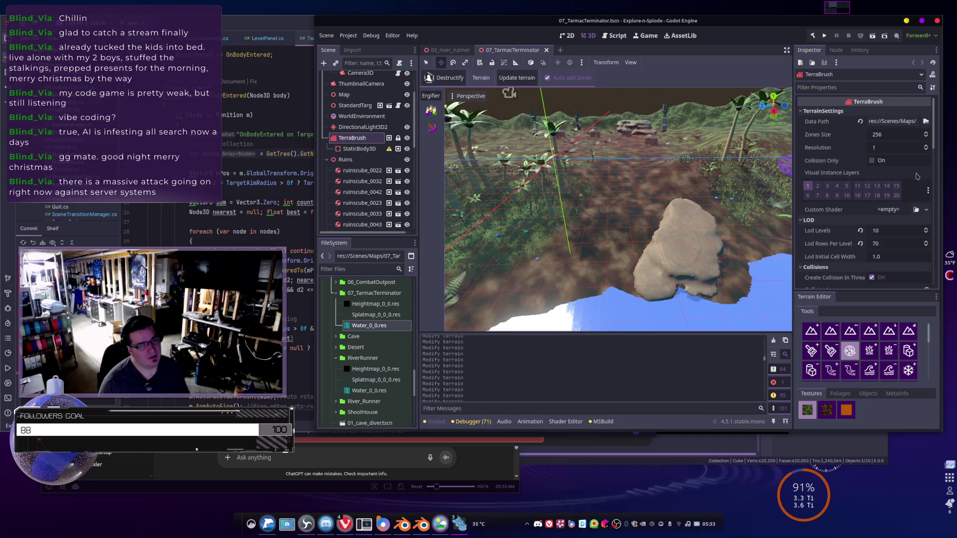
scroll(820, 249, down, 10)
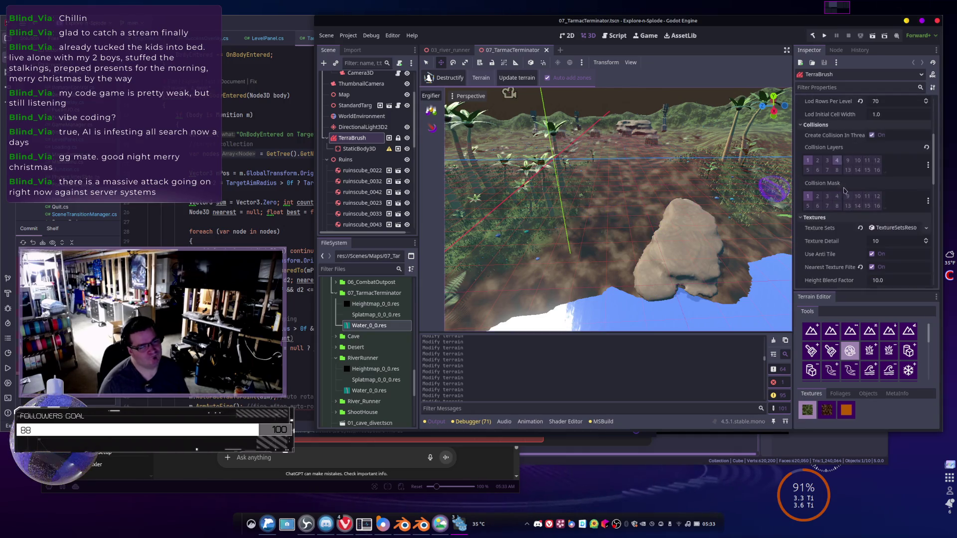
scroll(820, 252, down, 1)
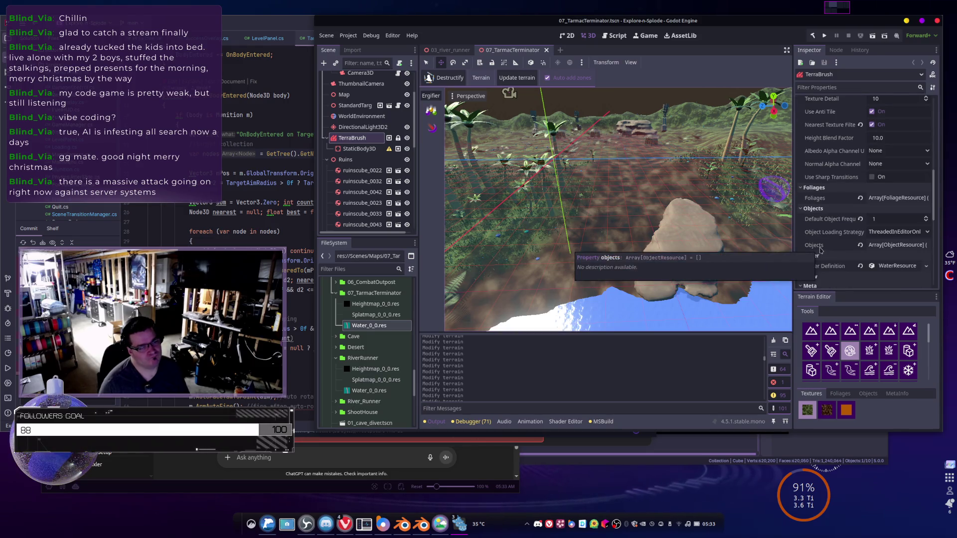
scroll(822, 242, up, 2)
scroll(824, 232, down, 8)
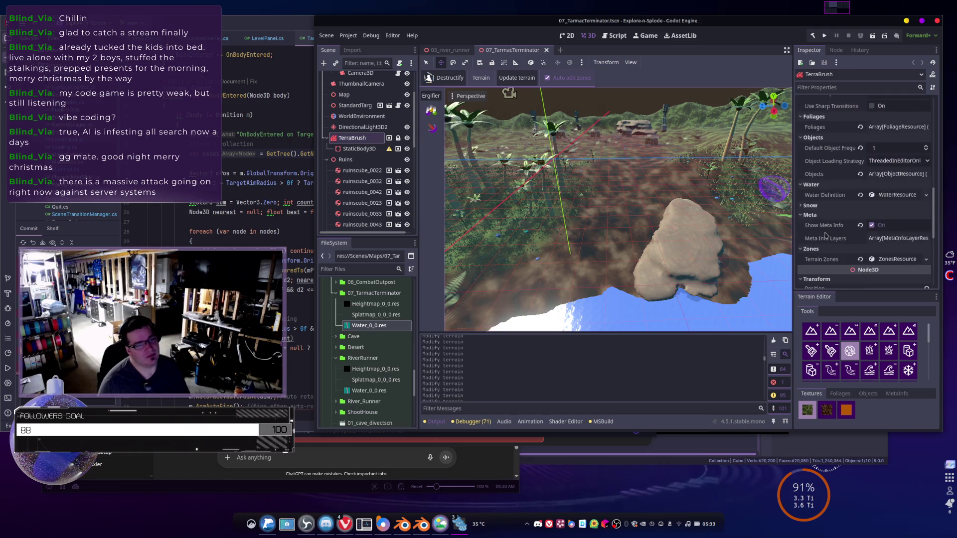
scroll(832, 225, up, 3)
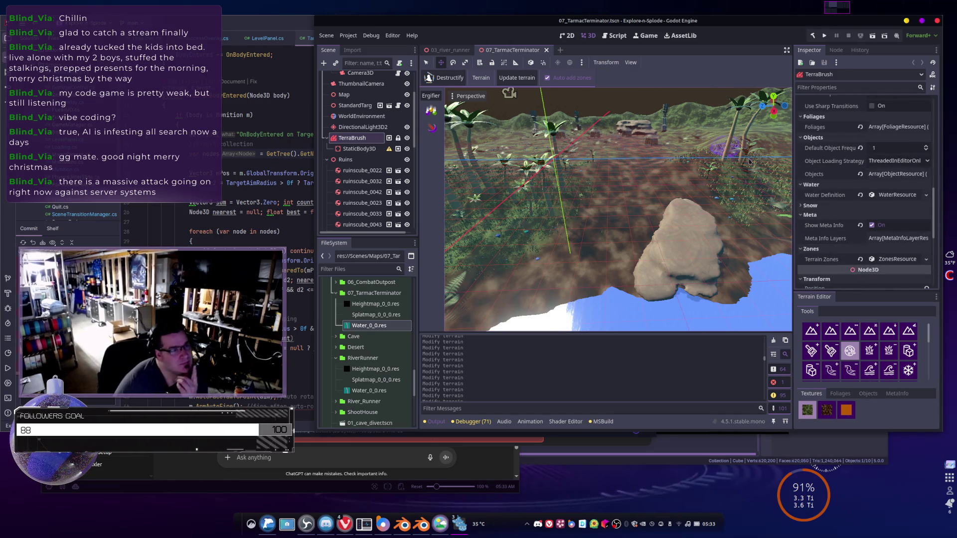
scroll(845, 171, up, 7)
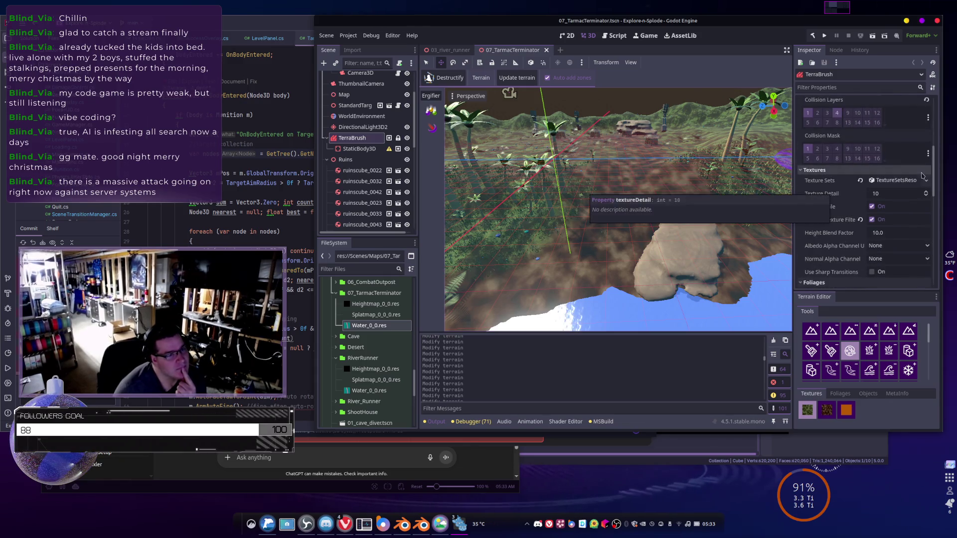
click(903, 181)
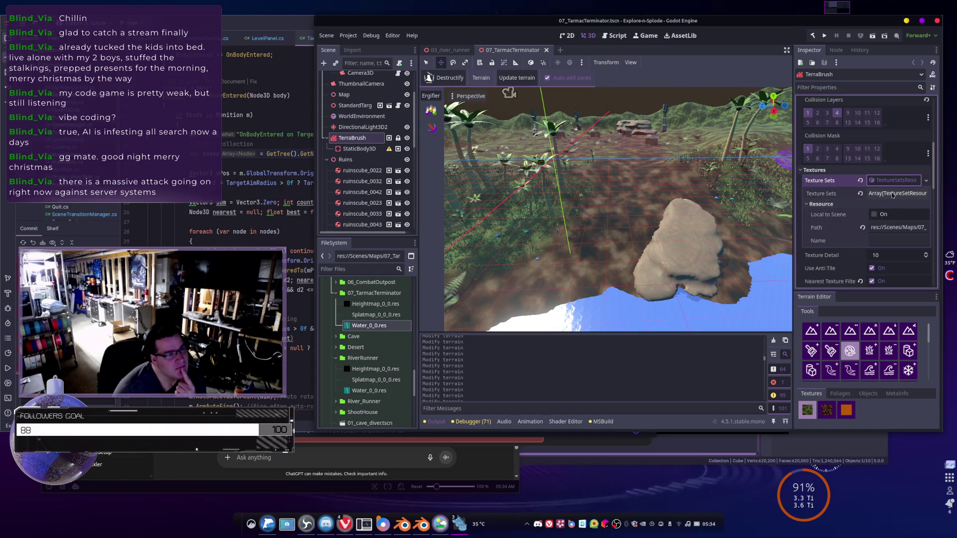
click(893, 193)
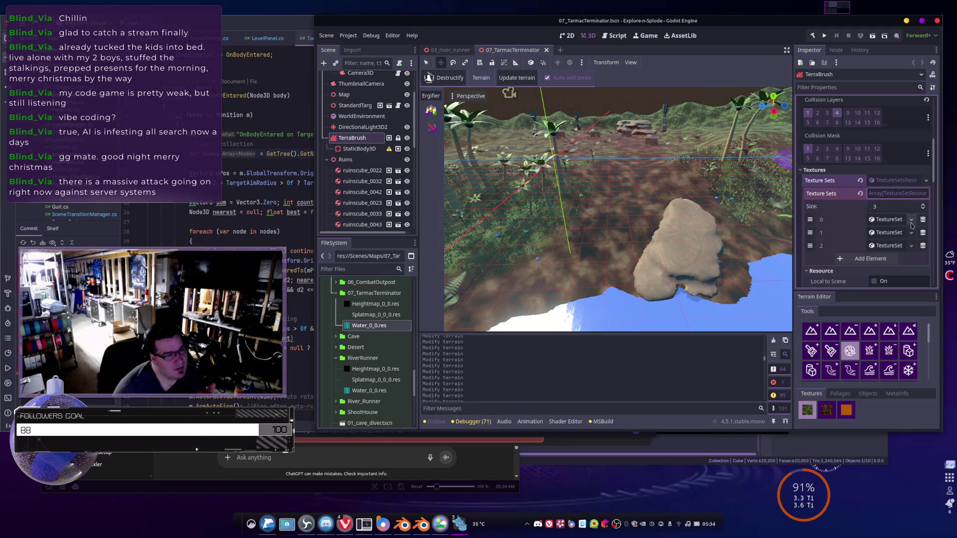
- Make TextureSet elements 0, 1 and 2 each a unique copy
click(897, 220)
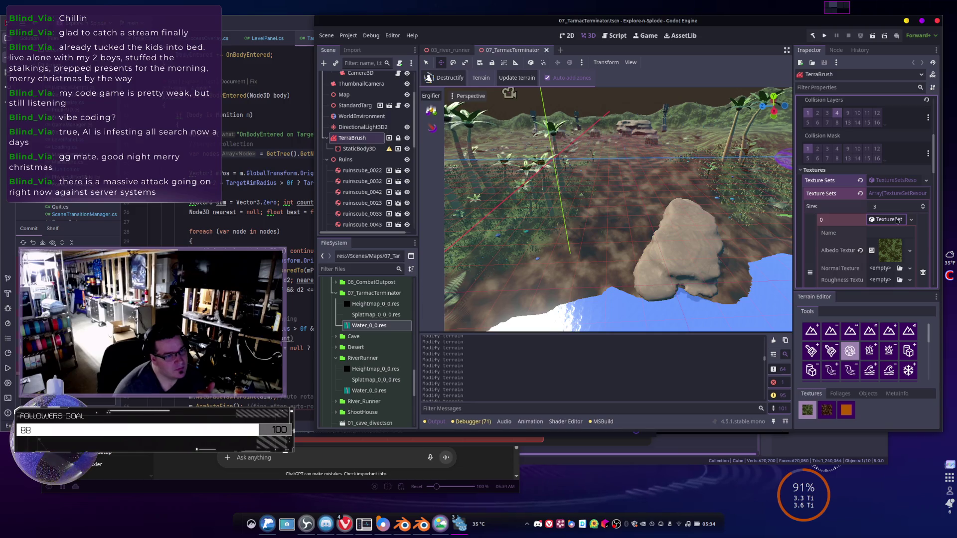
click(897, 221)
click(911, 220)
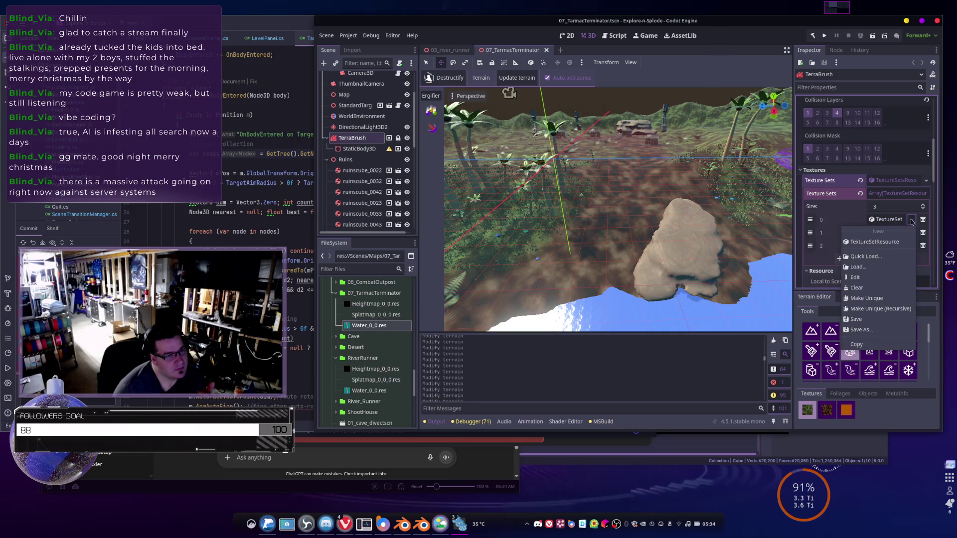
click(870, 298)
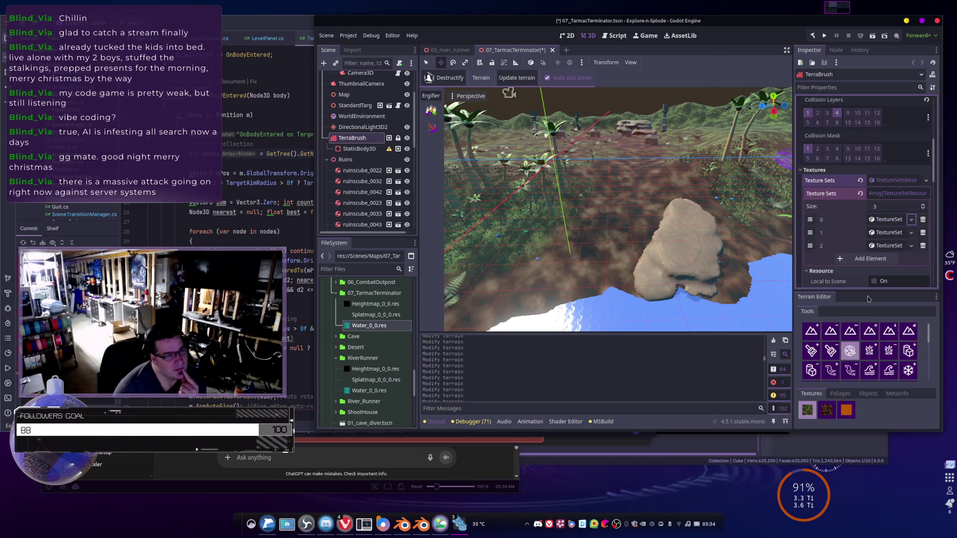
click(911, 246)
click(877, 322)
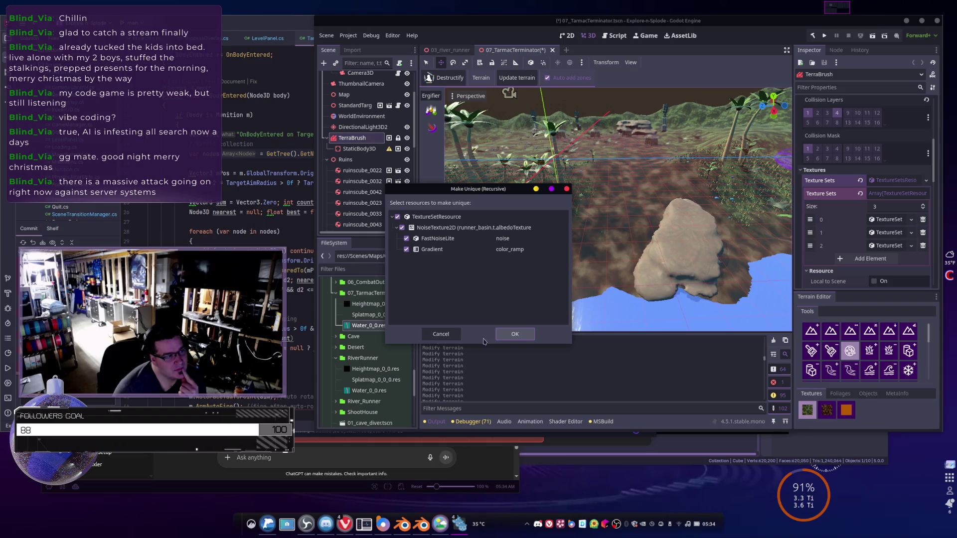
click(428, 334)
click(911, 232)
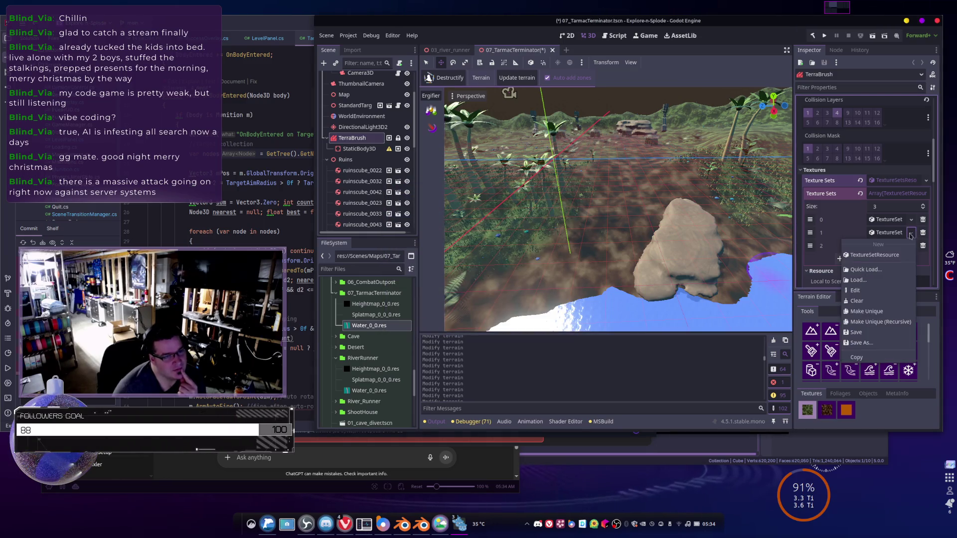
click(852, 311)
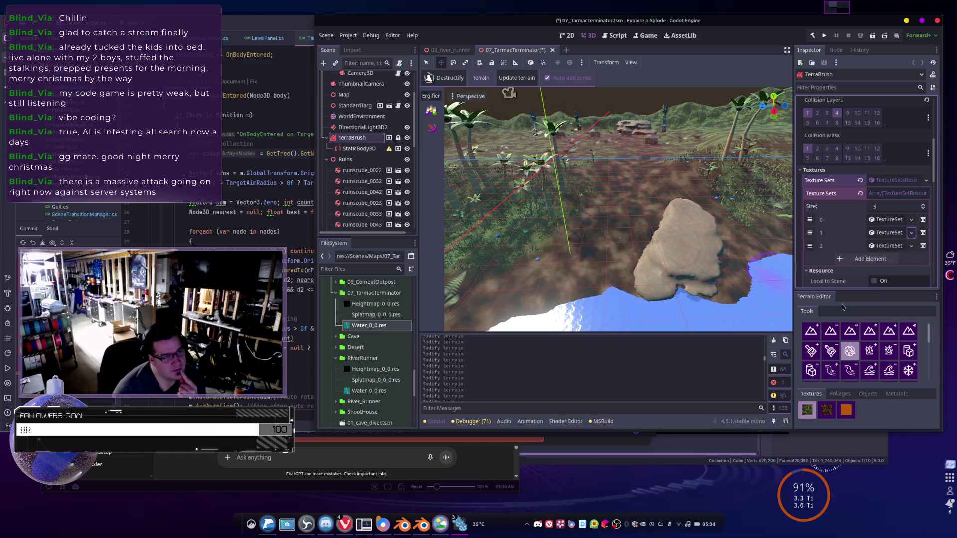
click(911, 245)
click(851, 326)
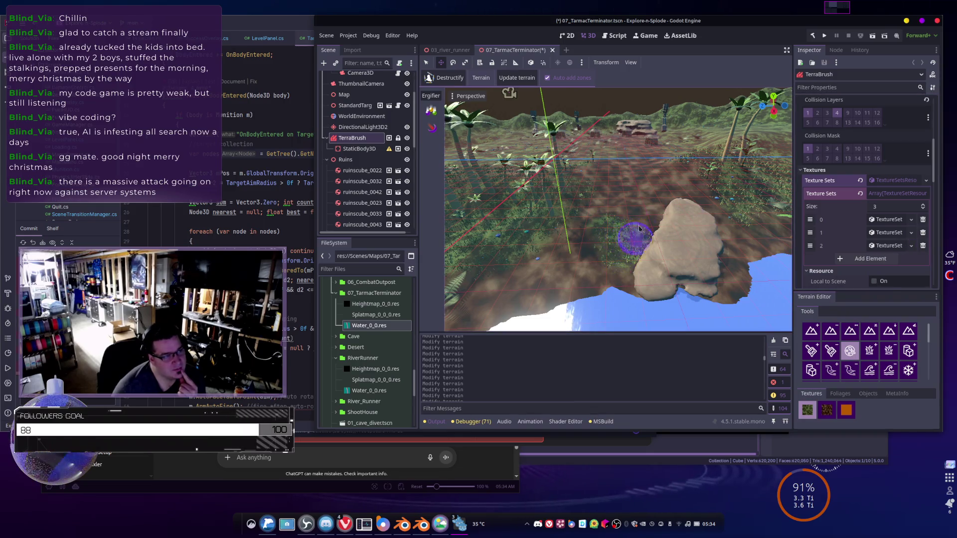
- Switch between the scene tabs, ending on 03_river_runner
click(460, 50)
click(510, 50)
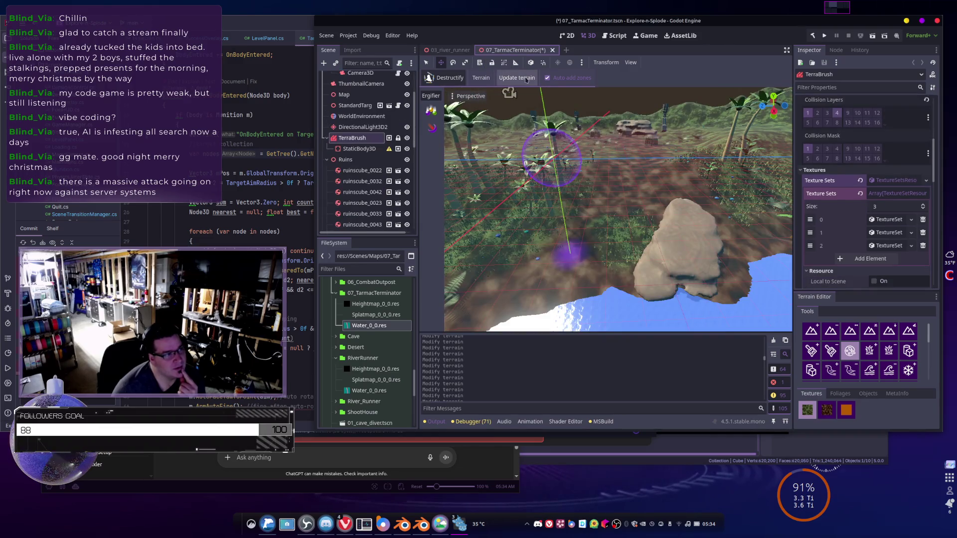
click(461, 52)
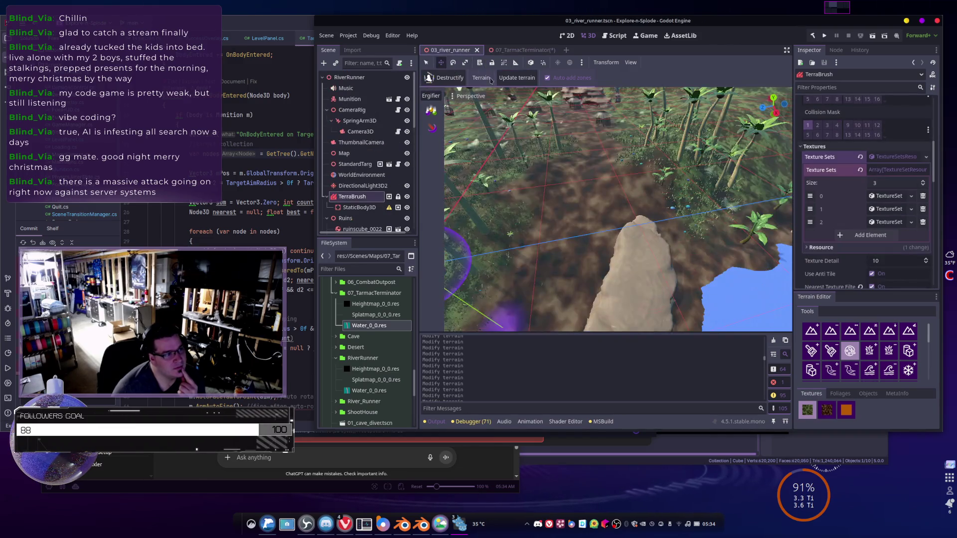
- Make the river runner's Texture Sets resource unique and list the array's elements
click(510, 78)
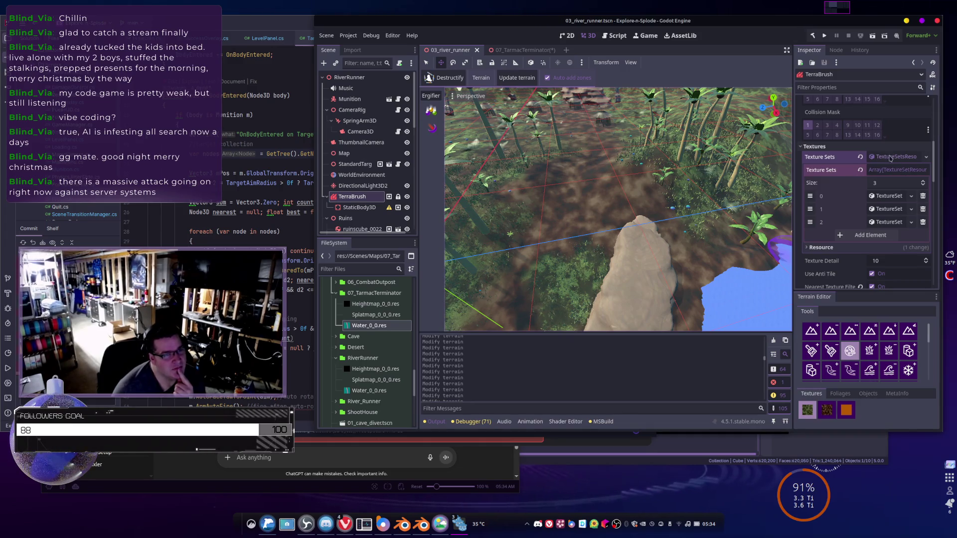
click(926, 157)
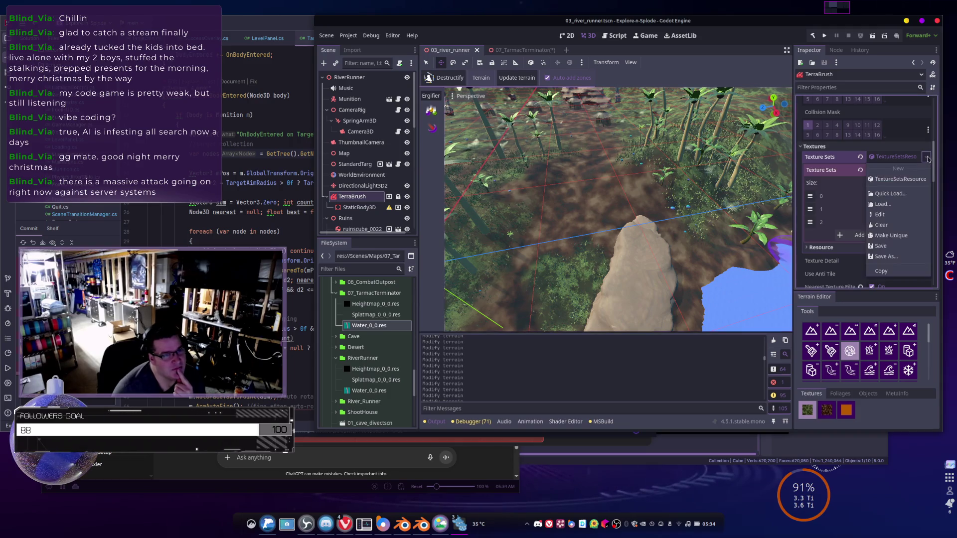
click(891, 237)
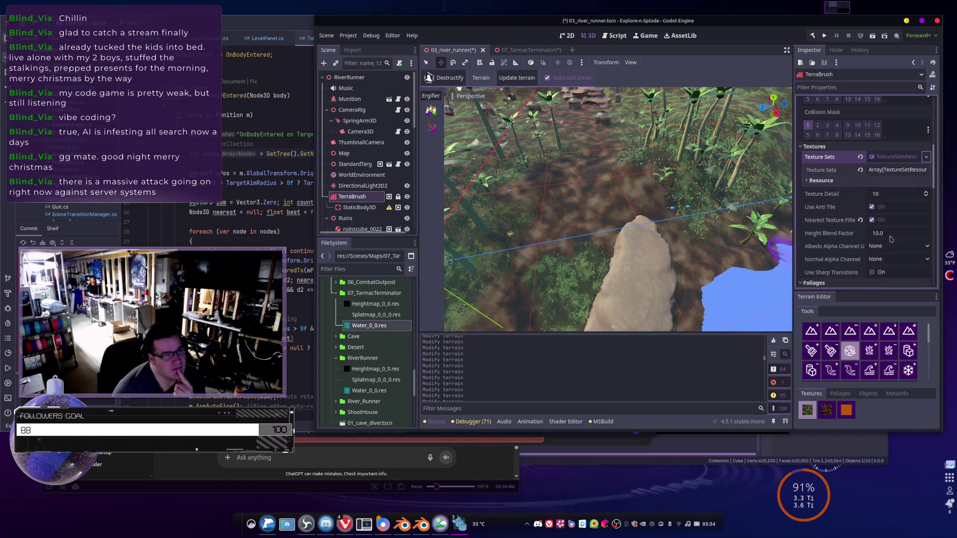
click(890, 170)
- Expand texture set 0 to review its albedo texture, Triplanar setting and resource path
scroll(858, 178, down, 3)
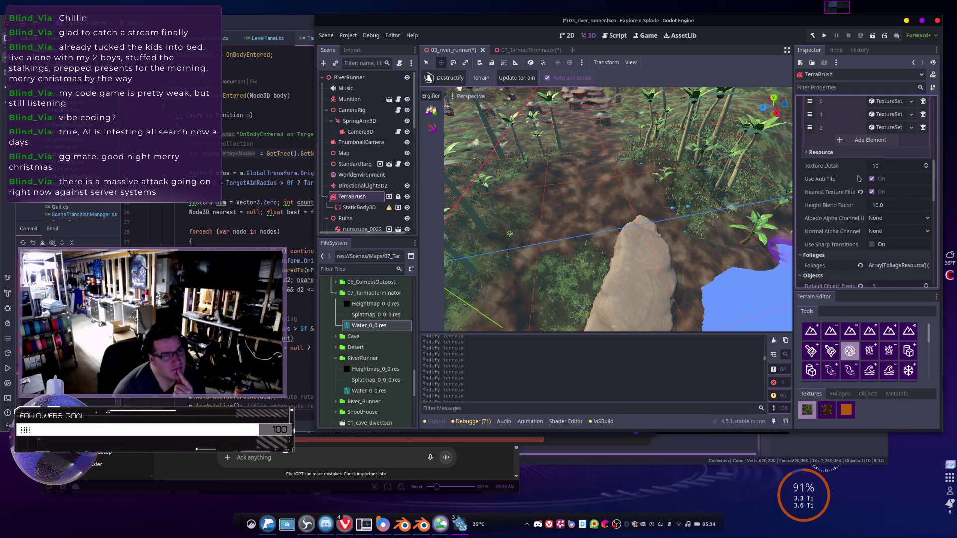
scroll(858, 178, up, 2)
click(821, 200)
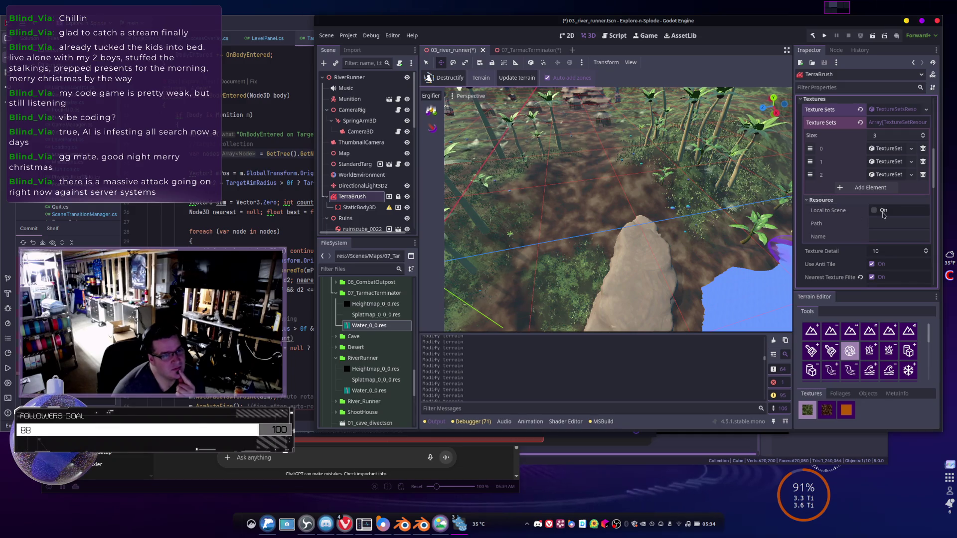
click(818, 202)
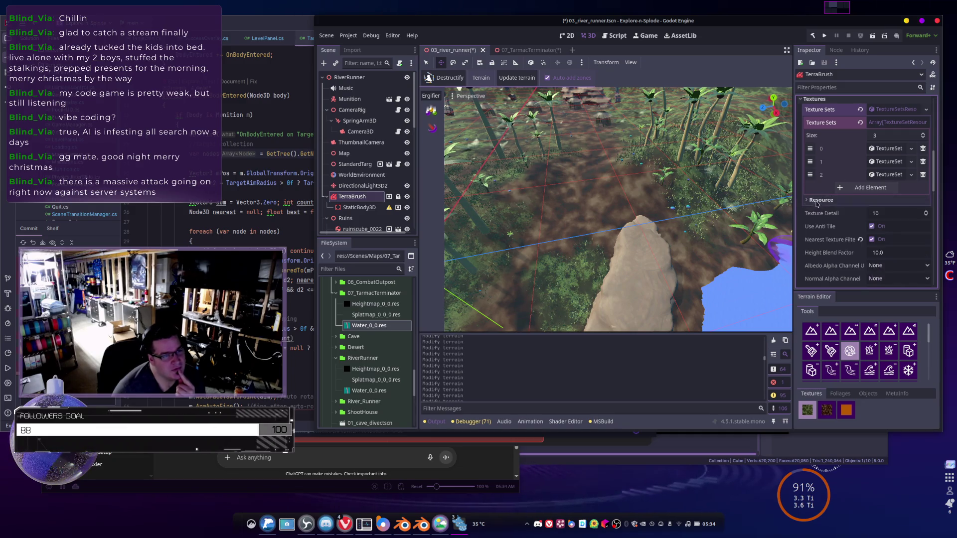
click(885, 149)
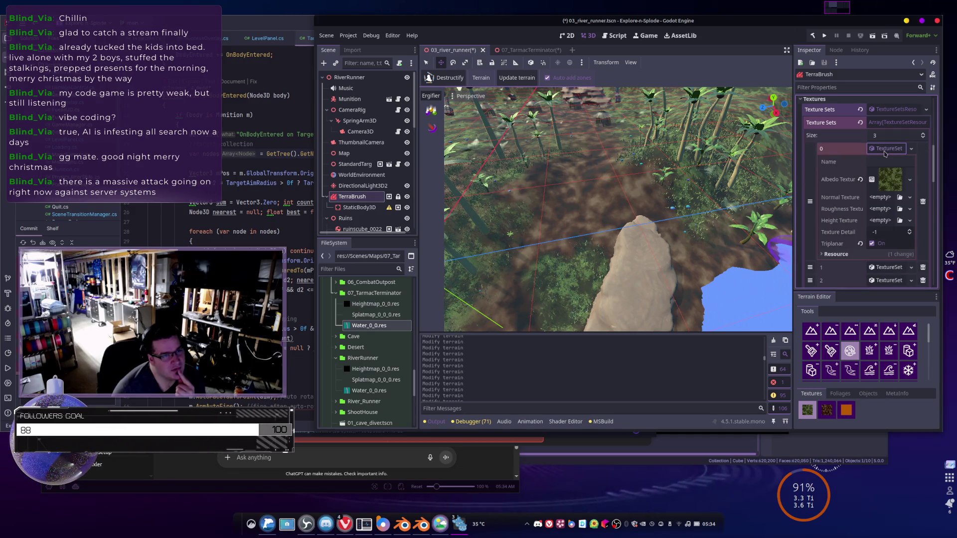
click(841, 255)
scroll(880, 222, down, 2)
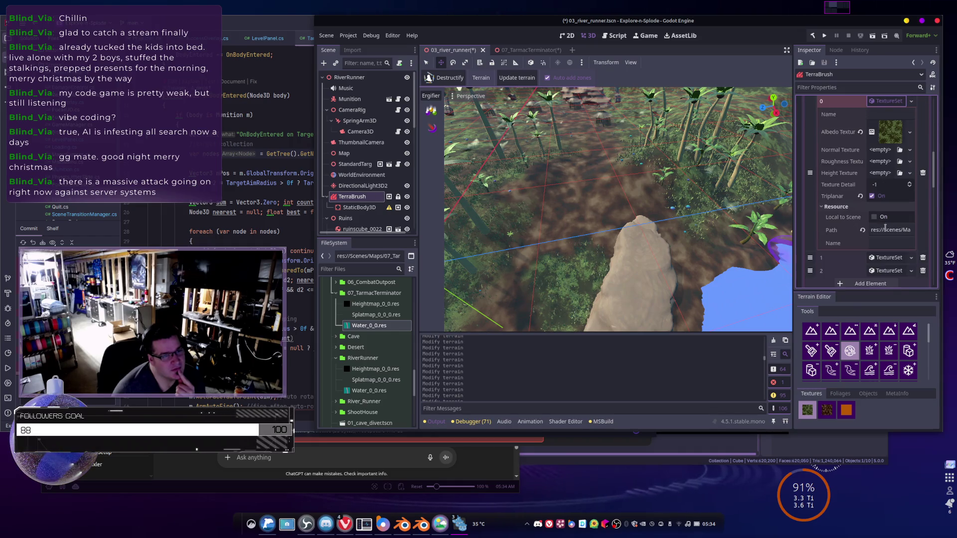
- Switch to 07_TarmacTerminator and expand its texture set 0 in the Inspector
click(524, 50)
click(890, 220)
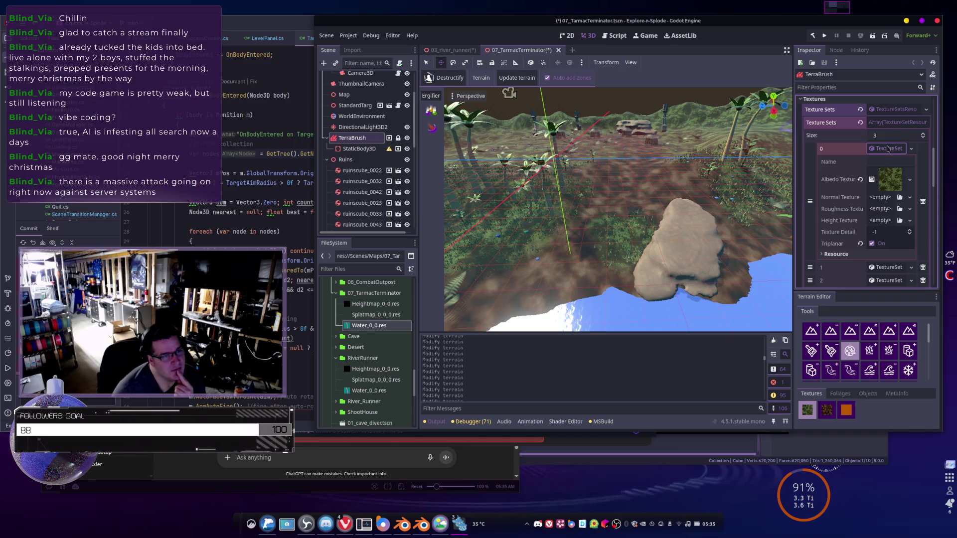
scroll(854, 199, down, 3)
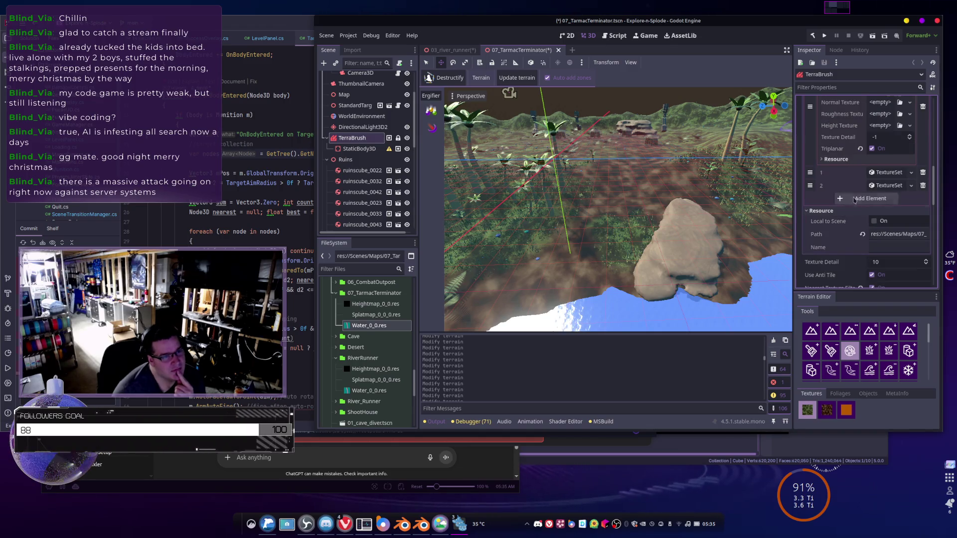
scroll(862, 179, up, 2)
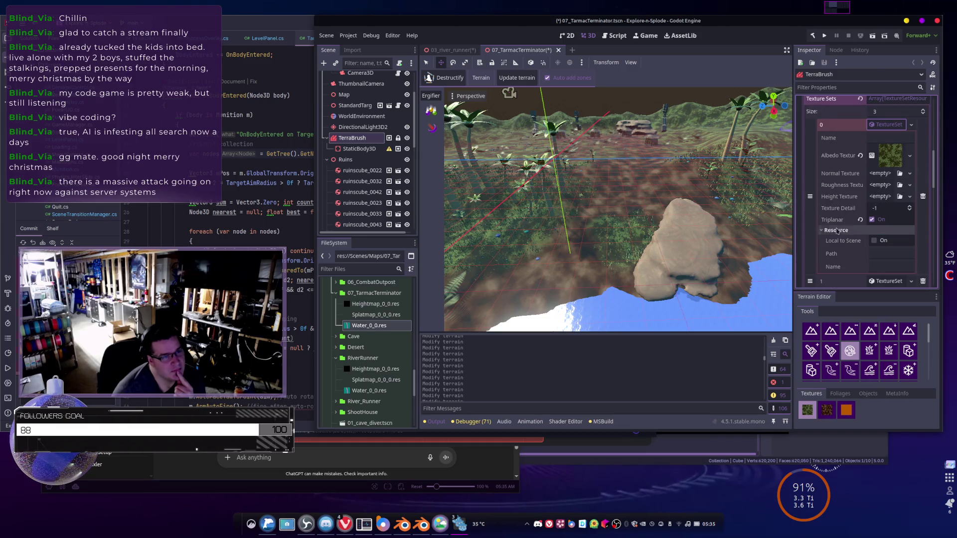
scroll(849, 218, up, 2)
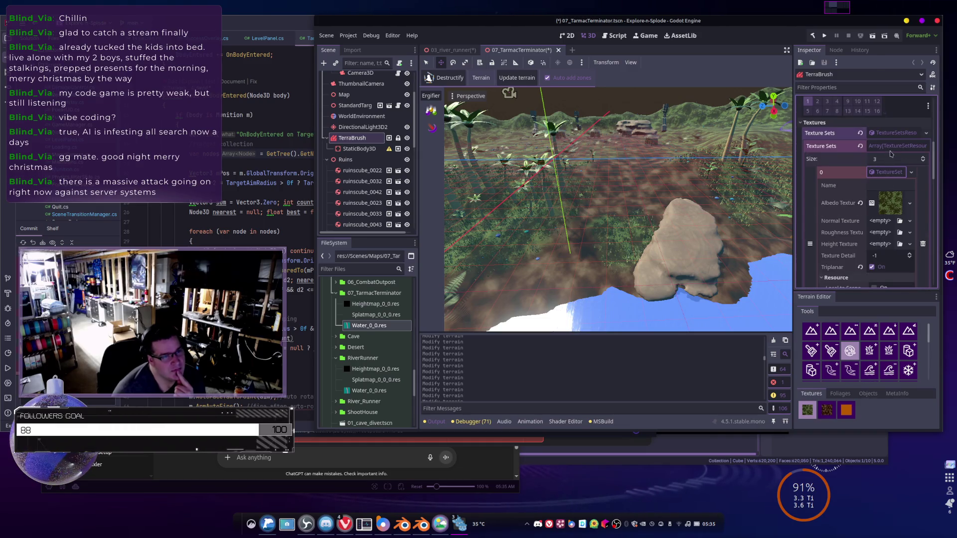
scroll(845, 192, down, 5)
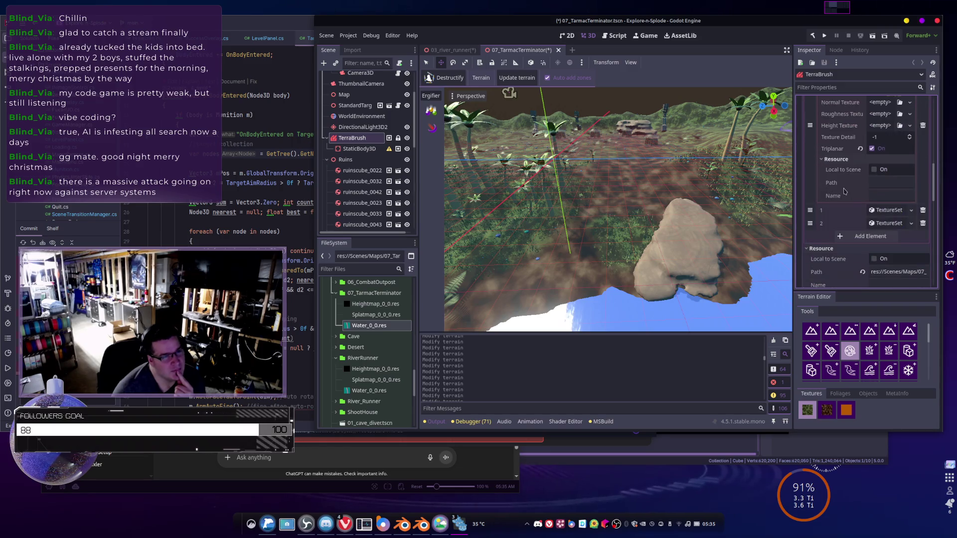
scroll(831, 231, down, 1)
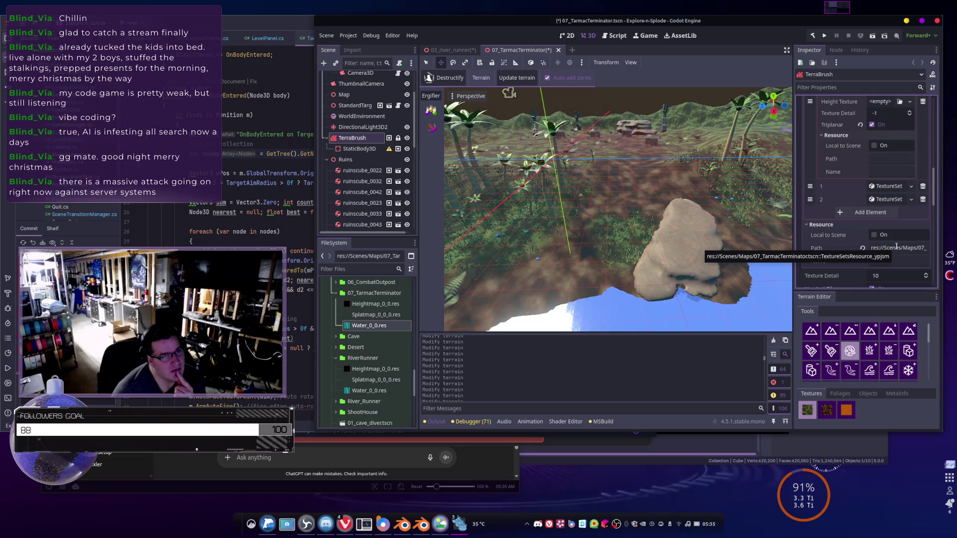
- Expand the terrain's Terrain Zones ZonesResource details
scroll(896, 246, down, 4)
scroll(896, 245, down, 3)
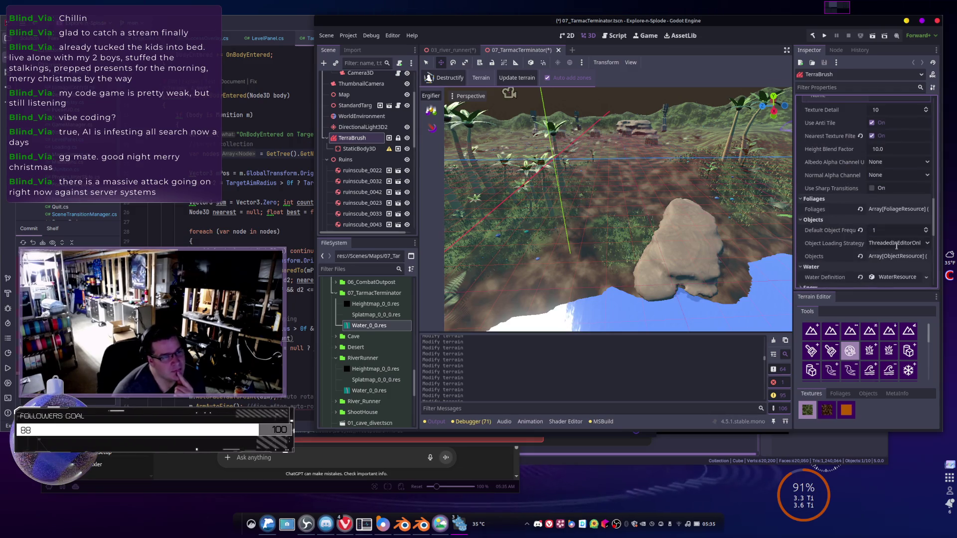
scroll(829, 241, down, 3)
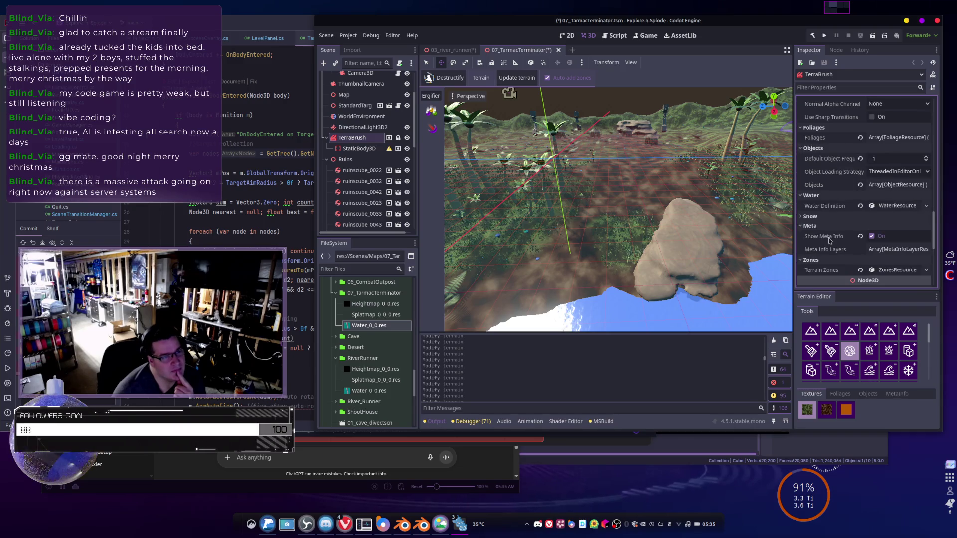
scroll(829, 241, down, 2)
click(892, 222)
scroll(897, 209, down, 3)
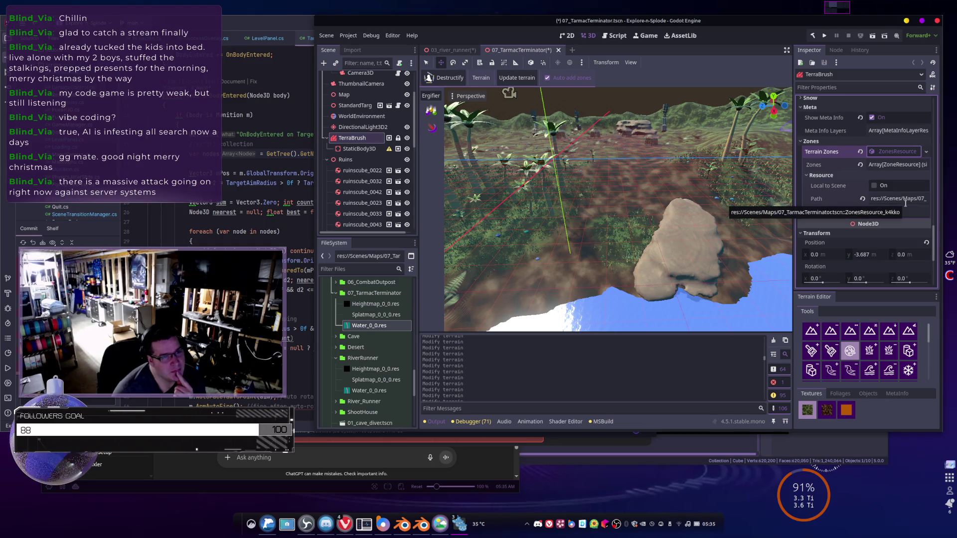
scroll(904, 199, up, 1)
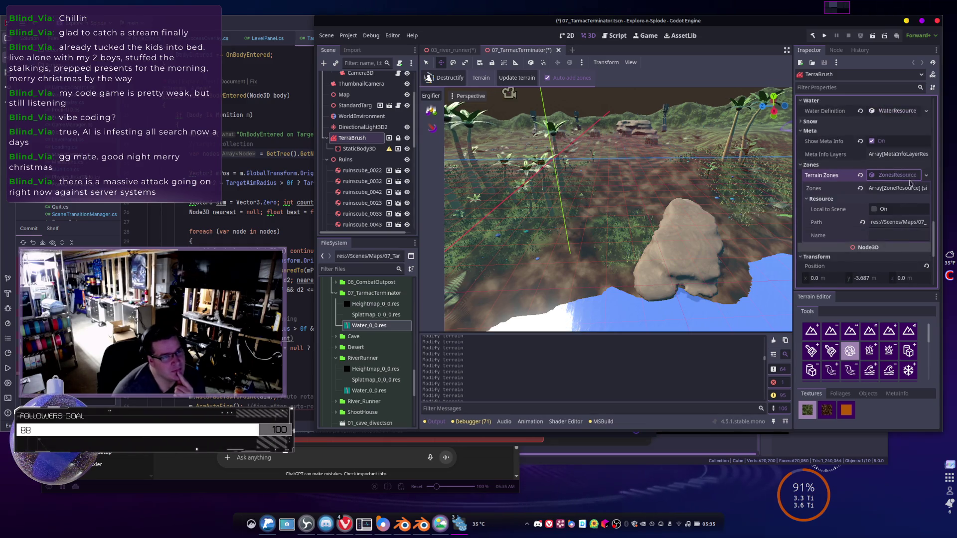
- List the two zones in the Zones array and expand zone 0's position and images
click(901, 189)
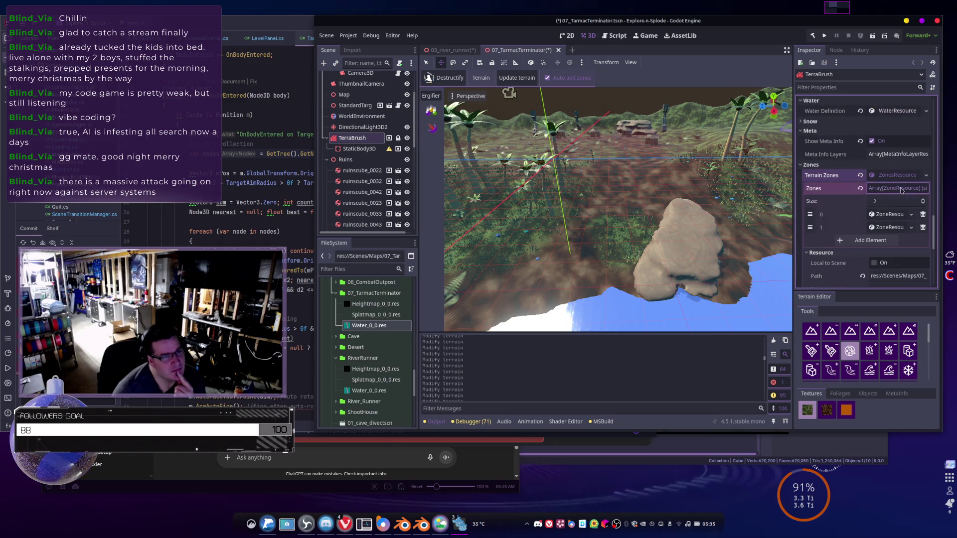
click(885, 215)
scroll(884, 218, down, 2)
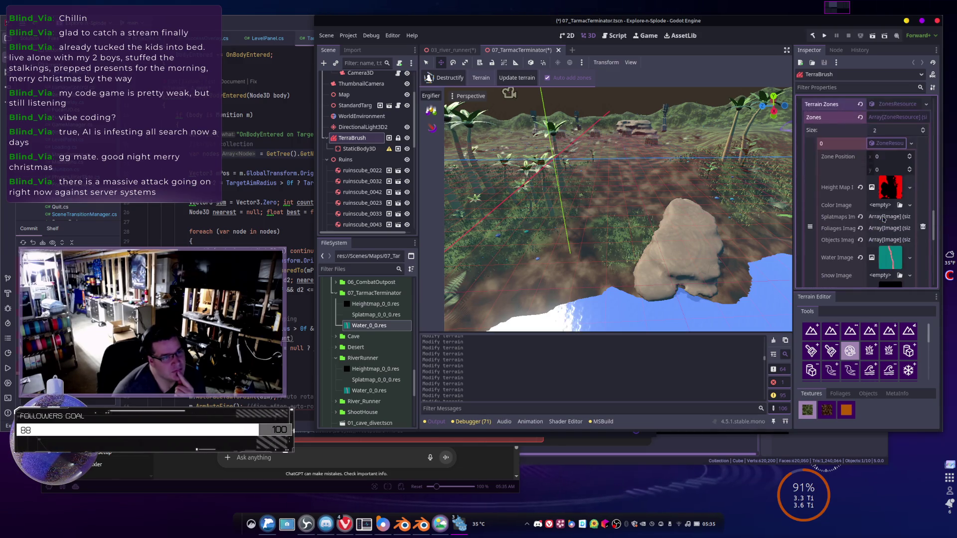
scroll(844, 208, down, 2)
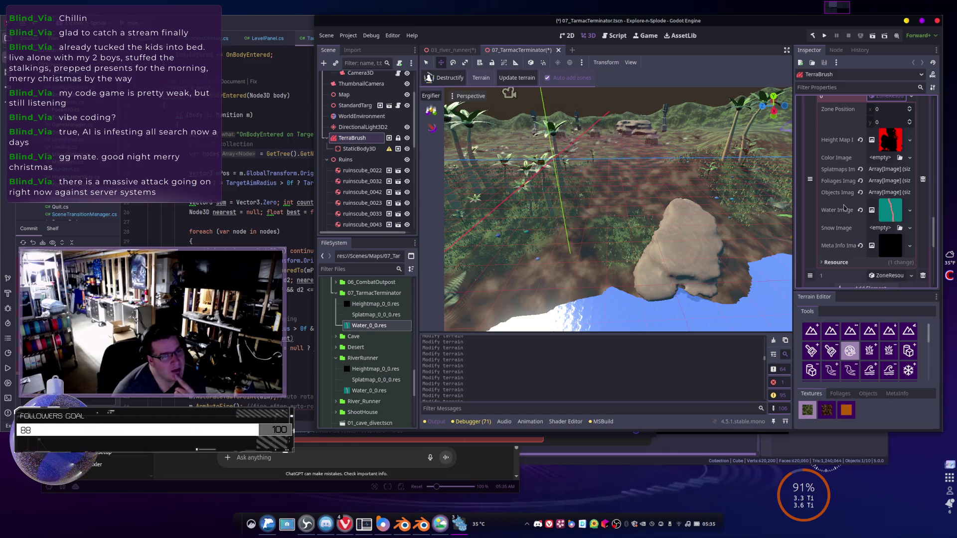
scroll(843, 208, up, 1)
scroll(844, 208, down, 2)
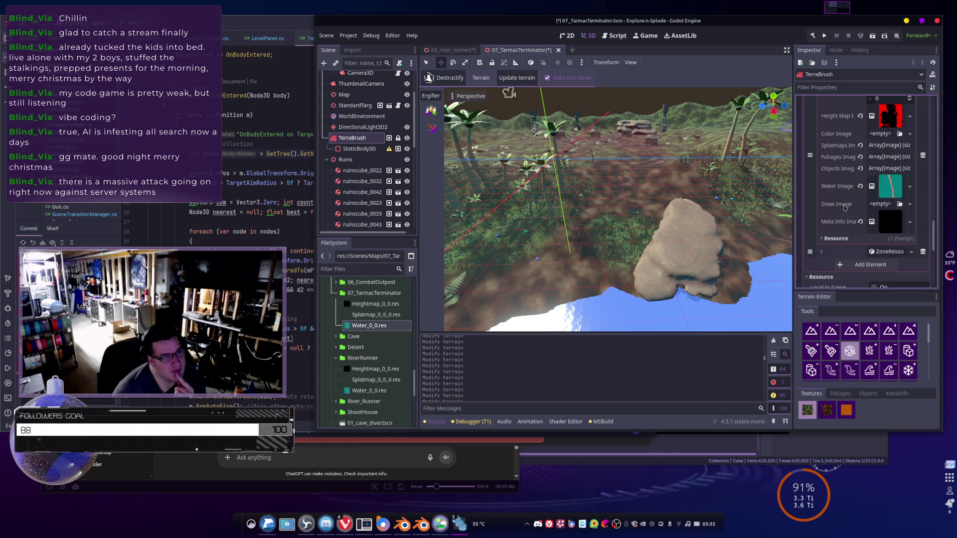
- Expand zone 0's Resource section and review its height, splat and water images and zone 1
click(842, 239)
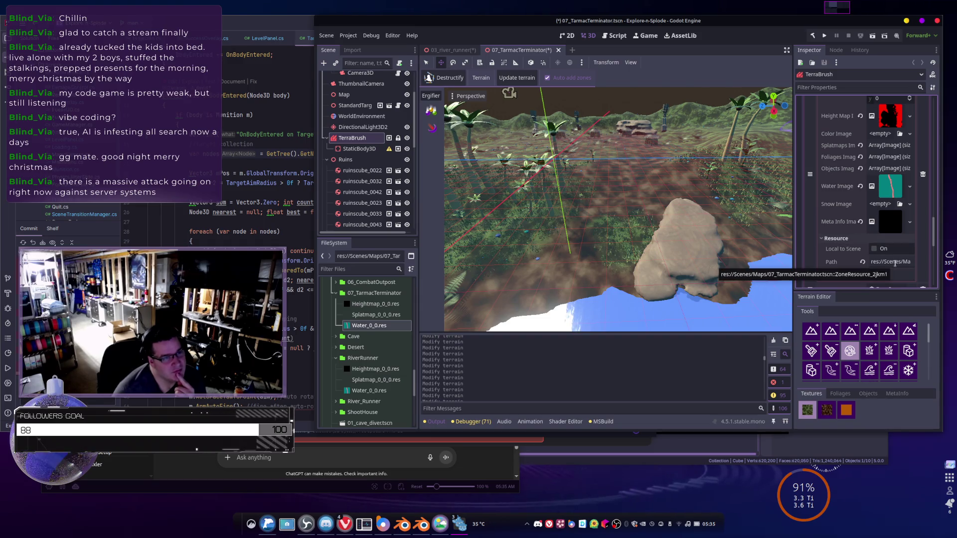
scroll(890, 230, down, 4)
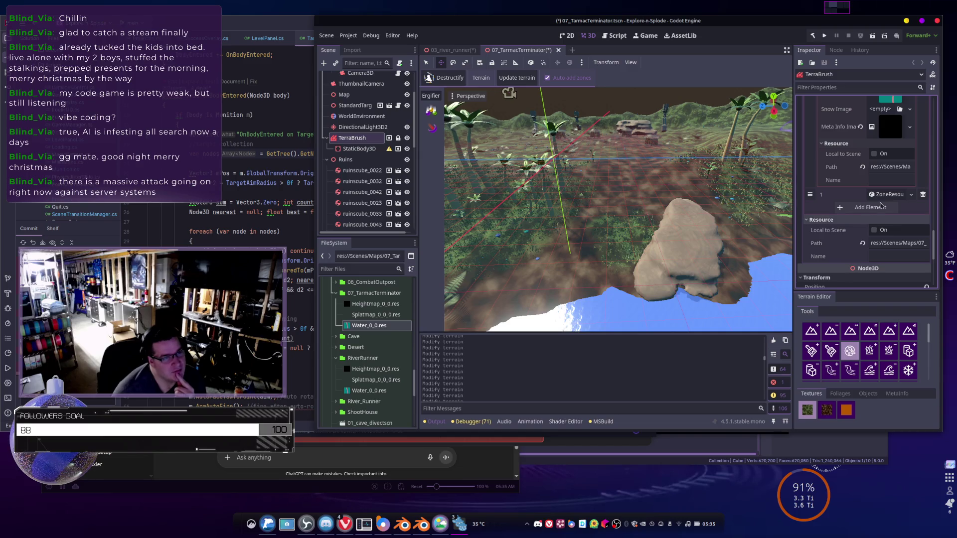
scroll(885, 200, down, 4)
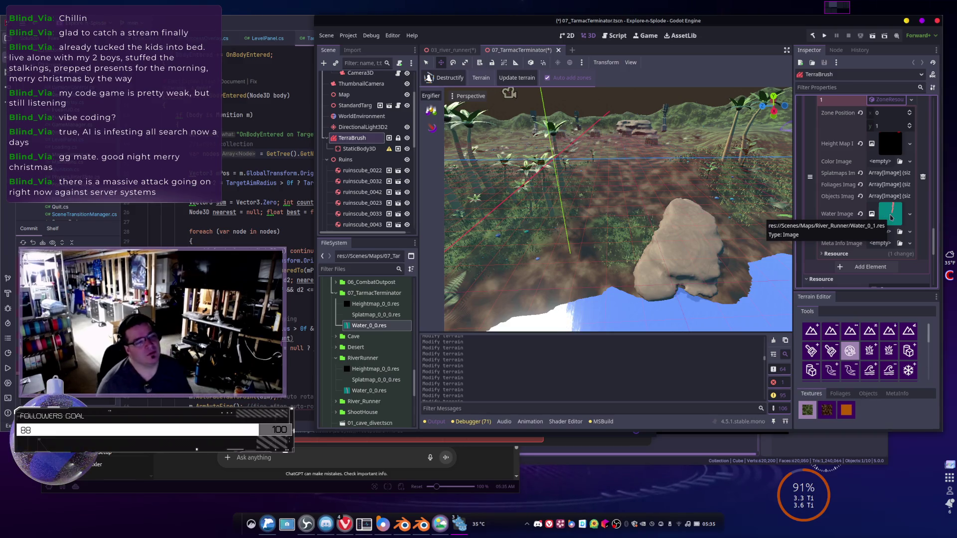
scroll(872, 202, up, 1)
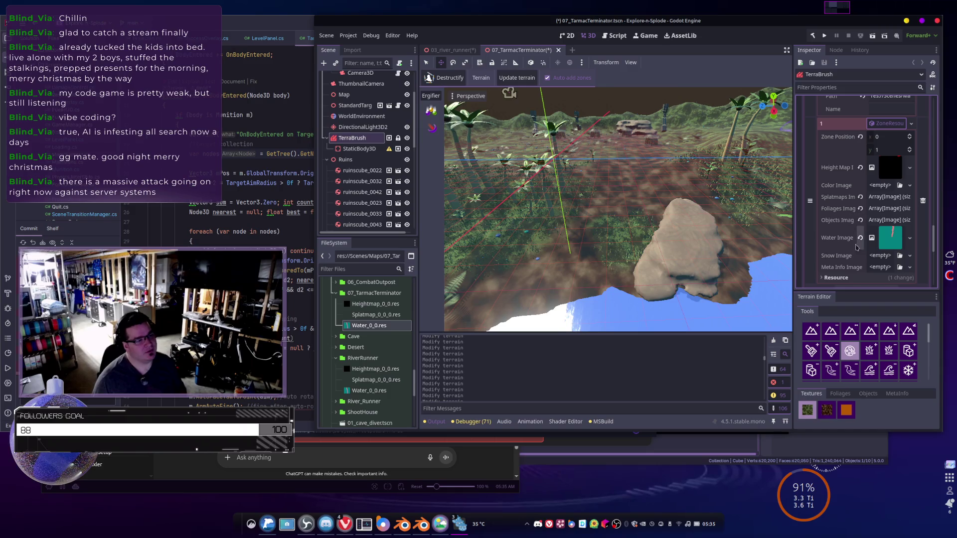
scroll(852, 202, up, 5)
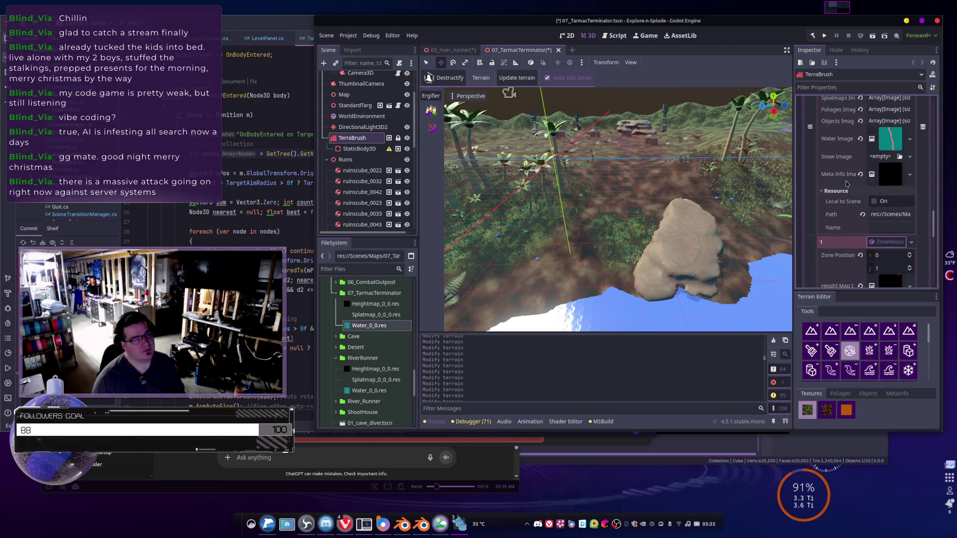
scroll(846, 185, up, 5)
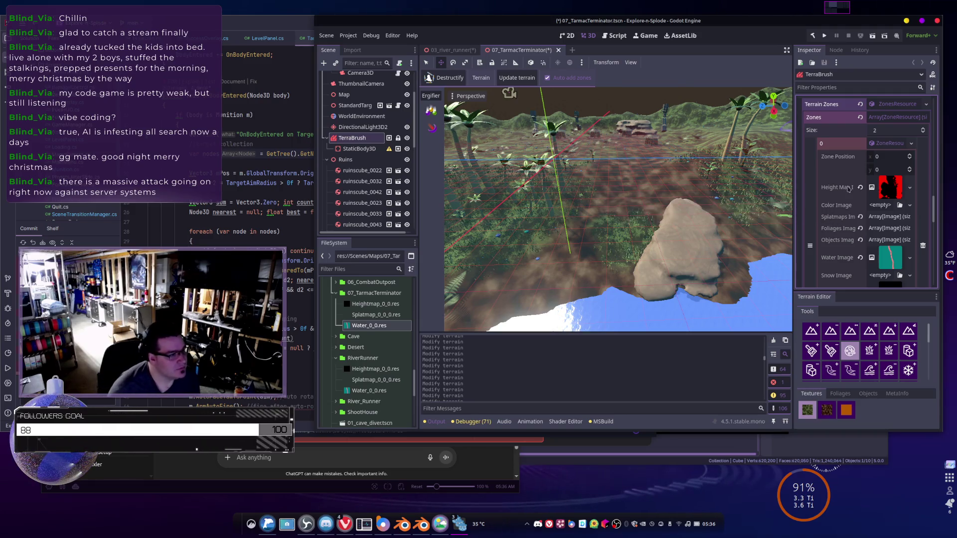
scroll(892, 199, down, 7)
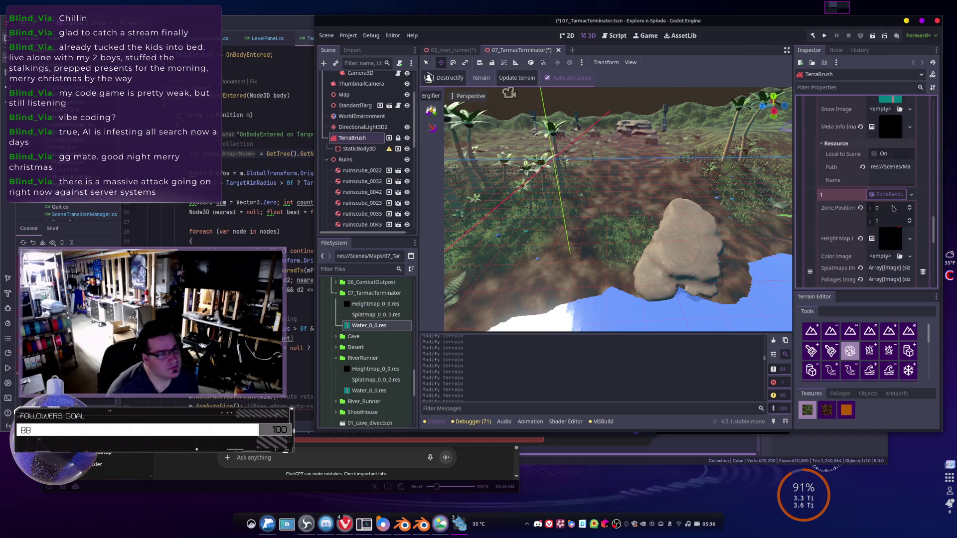
scroll(893, 208, down, 5)
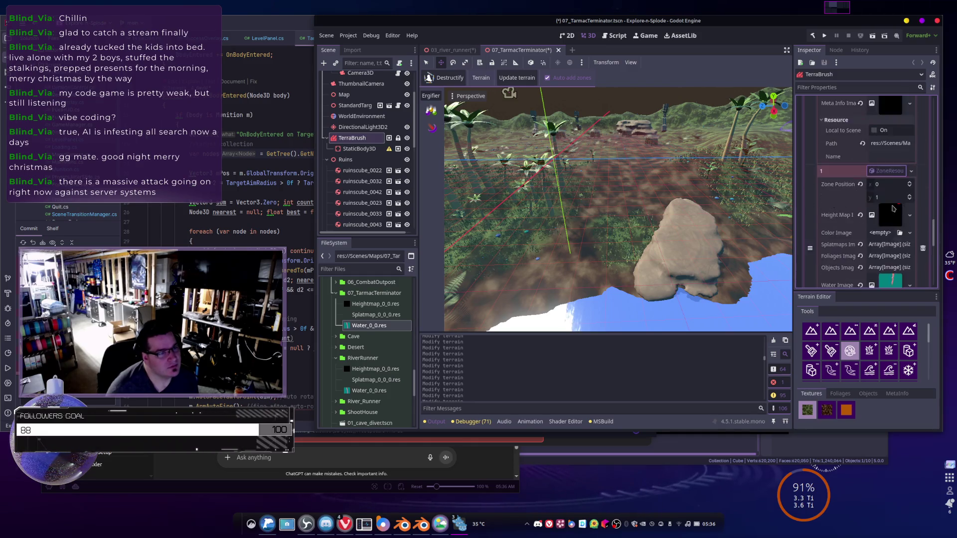
scroll(893, 209, up, 13)
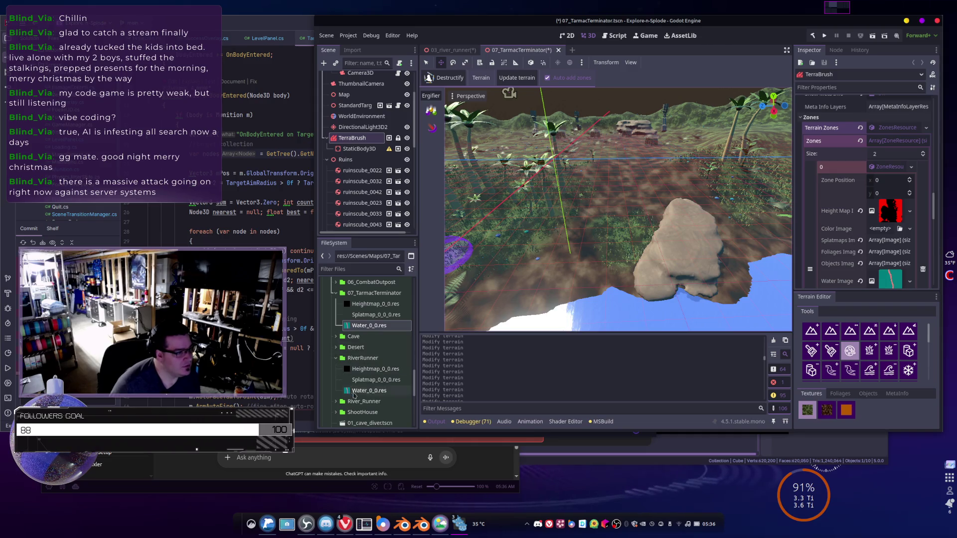
mouse_move(361, 383)
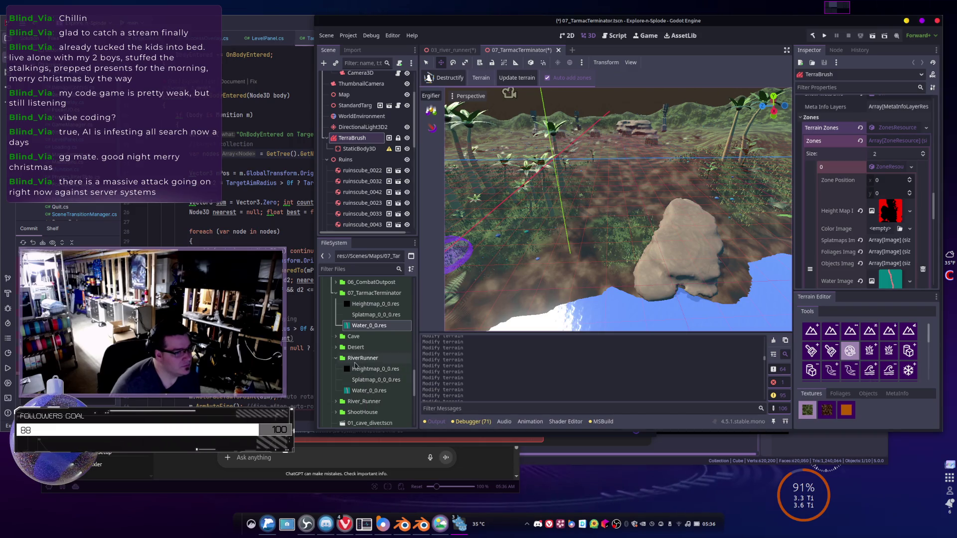
- Expand the River_Runner map folder and browse its foliage, heightmap, object, splatmap and water .res files
scroll(847, 241, down, 5)
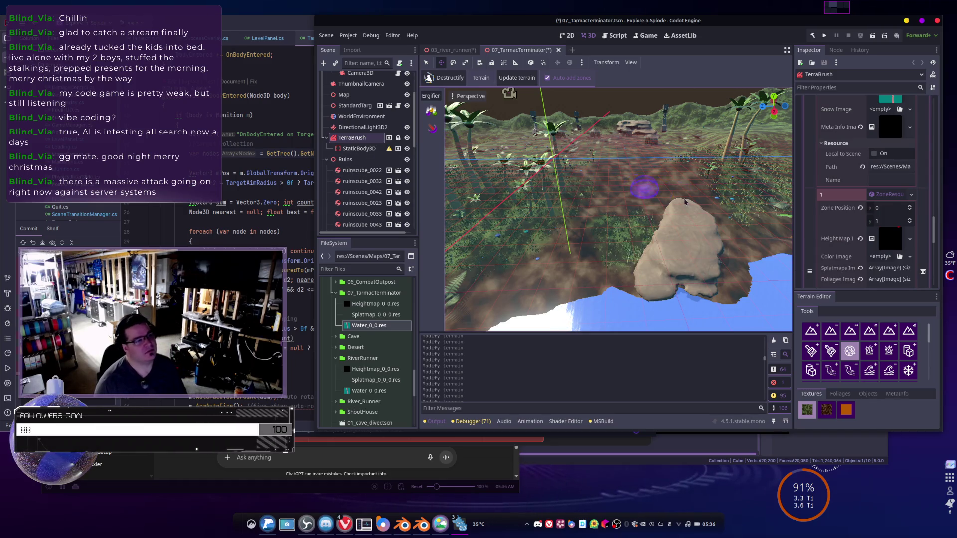
scroll(342, 343, down, 2)
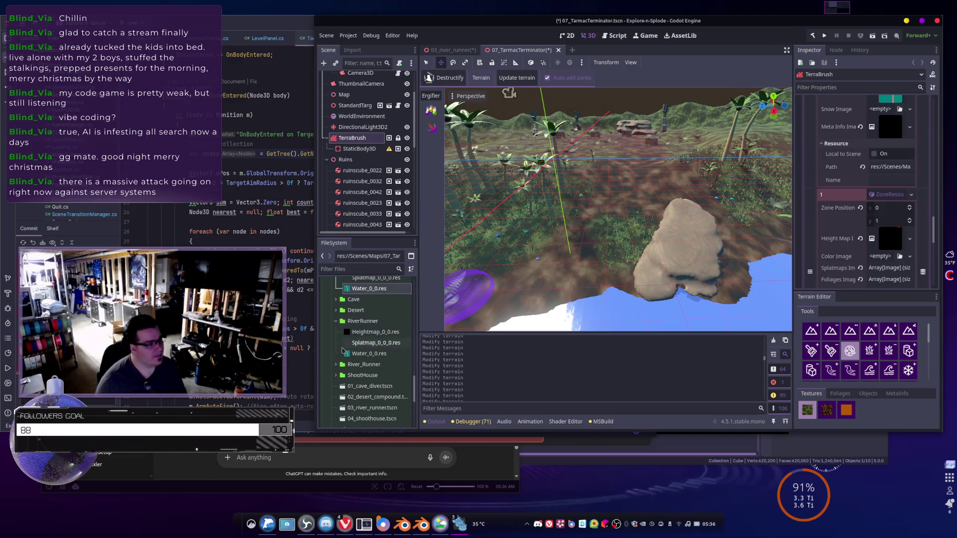
click(336, 365)
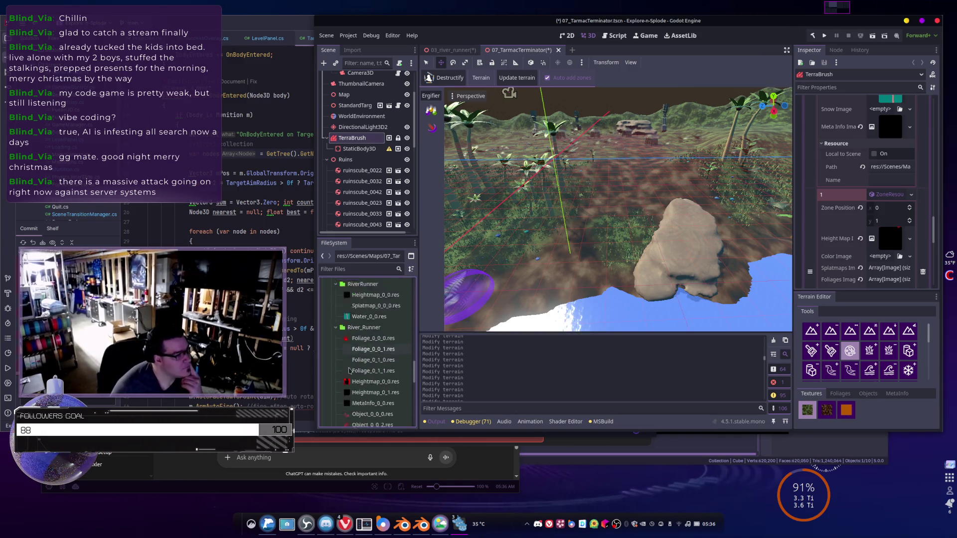
scroll(379, 369, down, 6)
scroll(395, 370, down, 4)
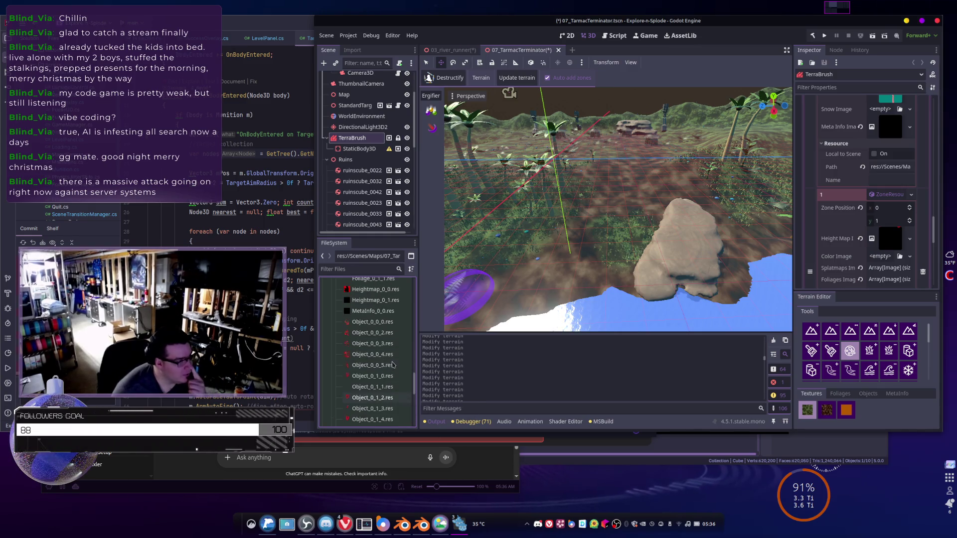
scroll(339, 312, up, 6)
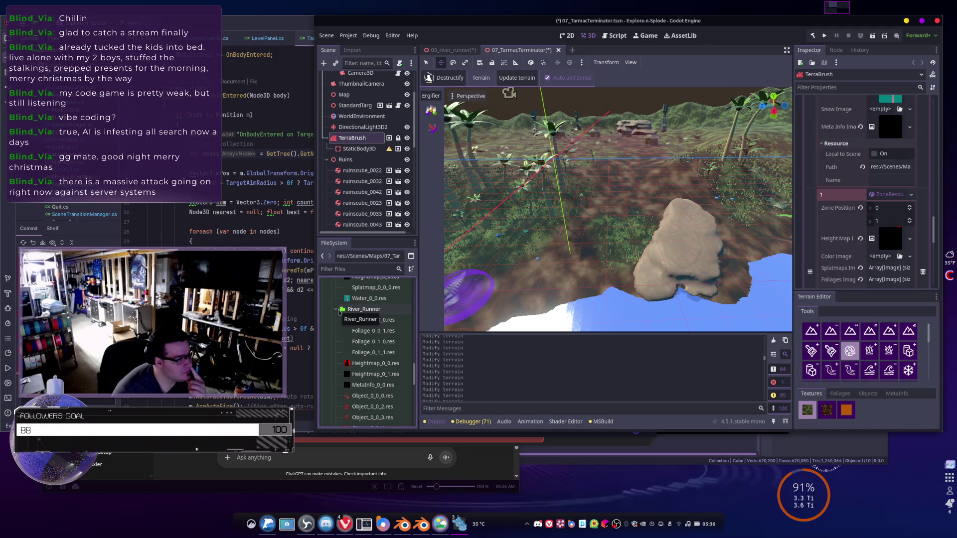
click(336, 309)
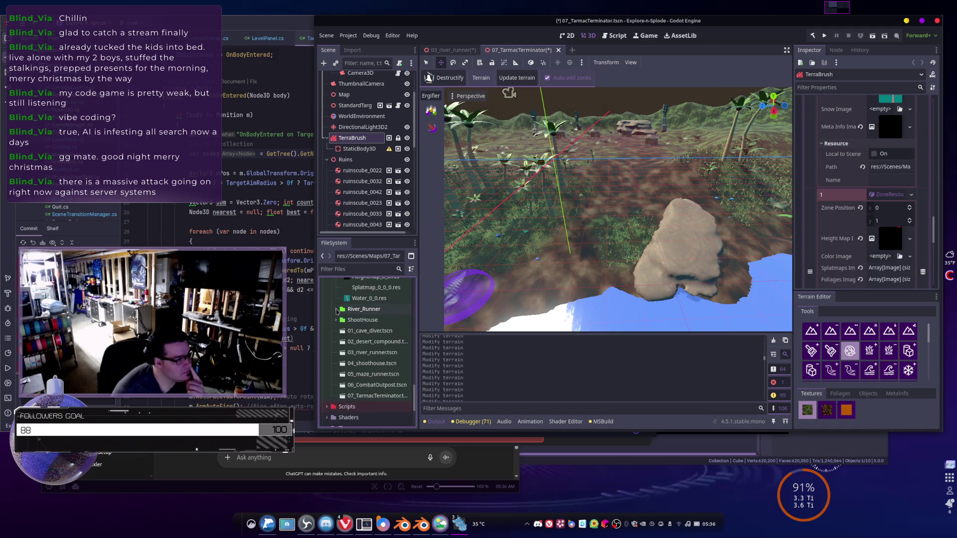
click(330, 313)
scroll(356, 316, down, 5)
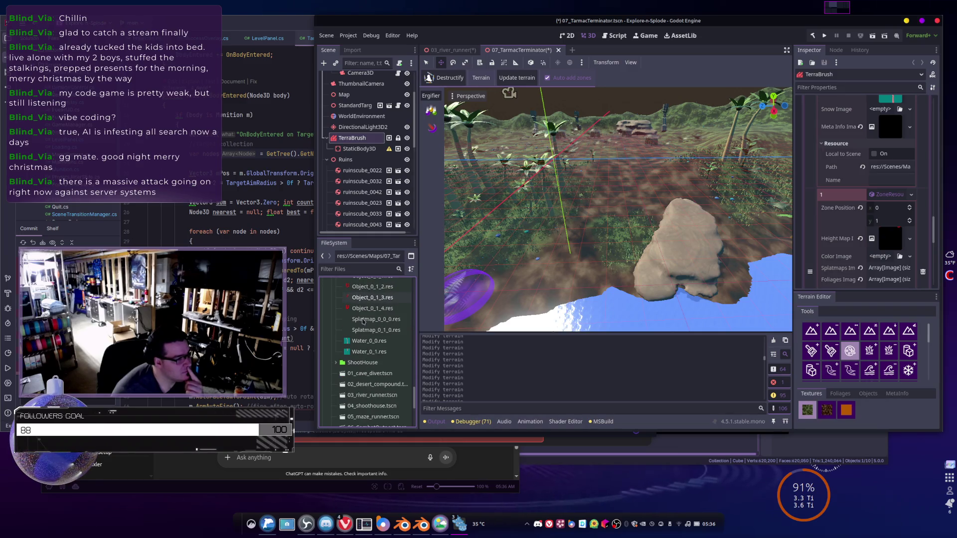
scroll(363, 322, up, 2)
scroll(362, 322, up, 10)
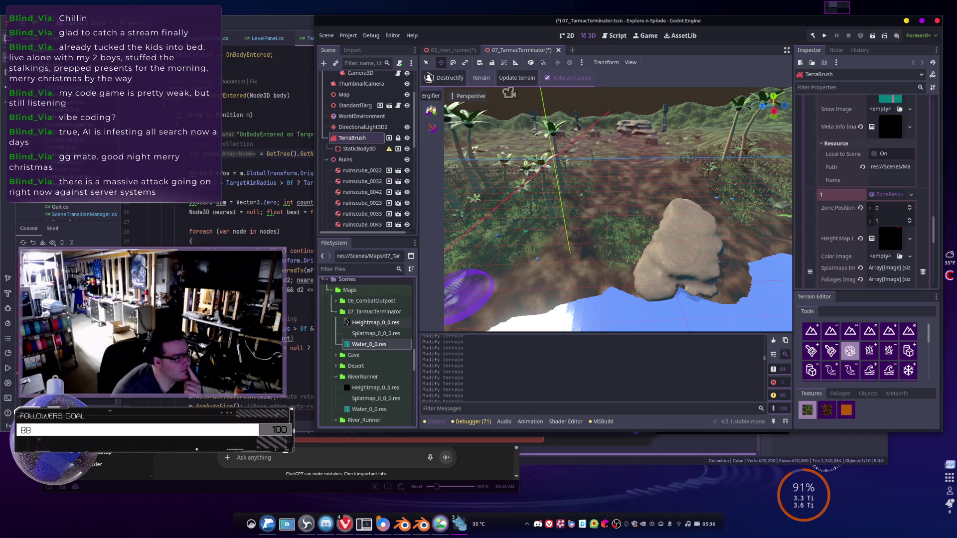
mouse_move(345, 322)
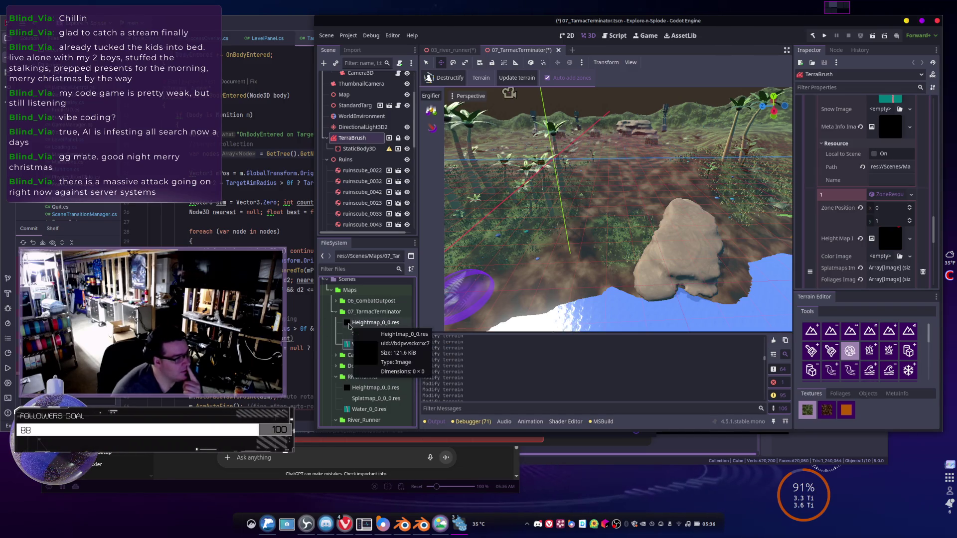
- Select the RiverRunner map folder in FileSystem, then collapse it
scroll(379, 339, down, 3)
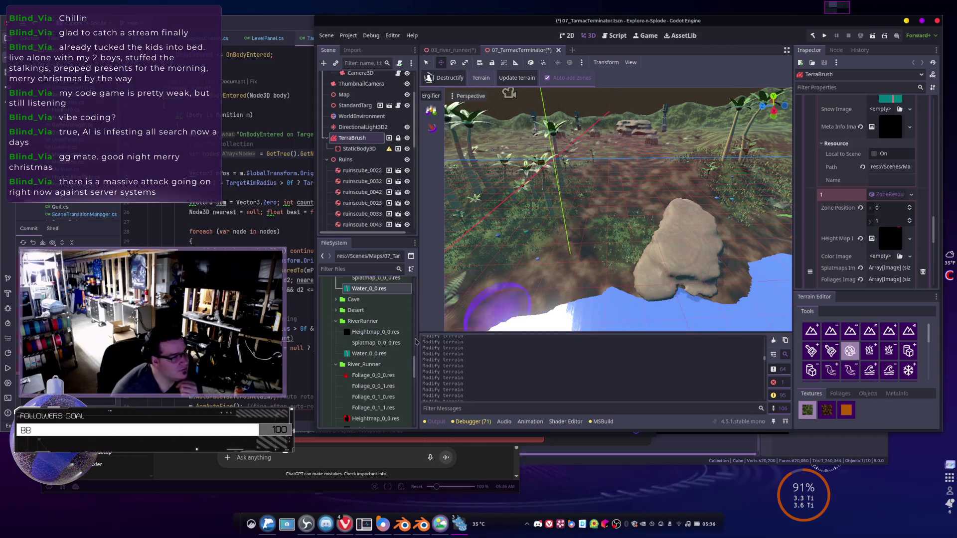
mouse_move(356, 340)
click(355, 322)
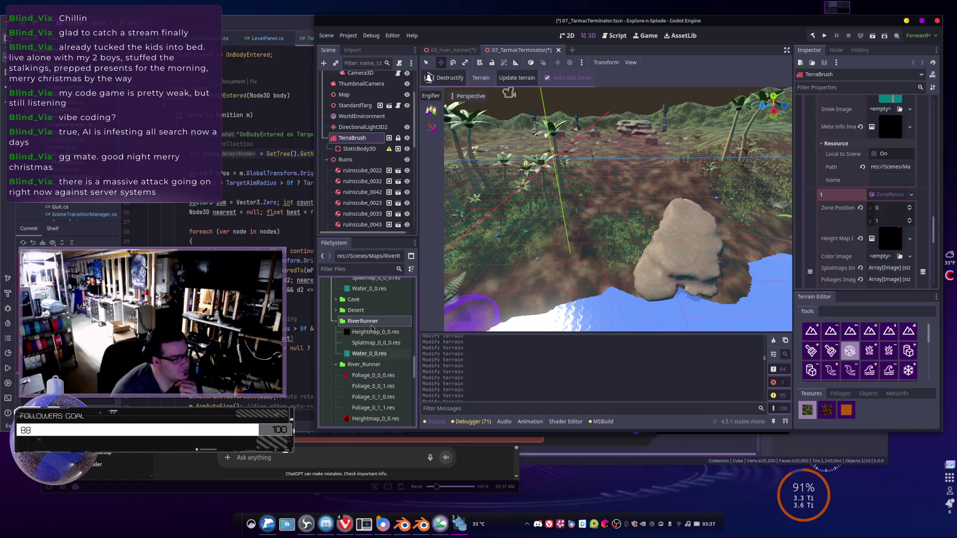
scroll(372, 328, down, 3)
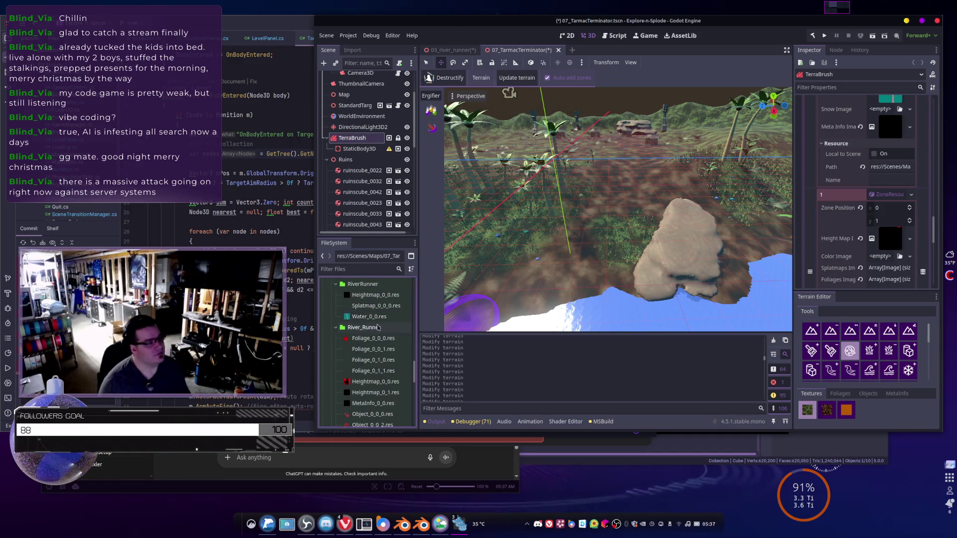
scroll(375, 349, up, 5)
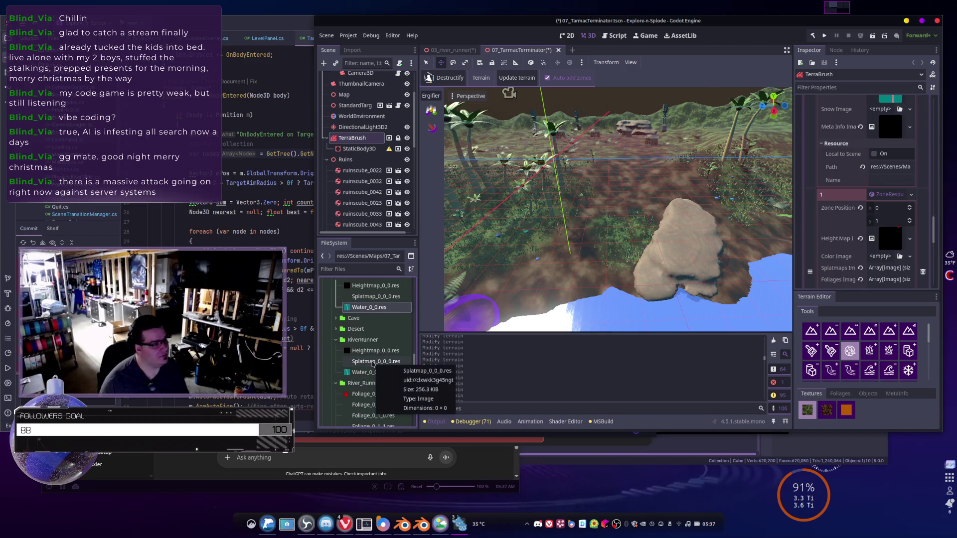
scroll(379, 374, down, 5)
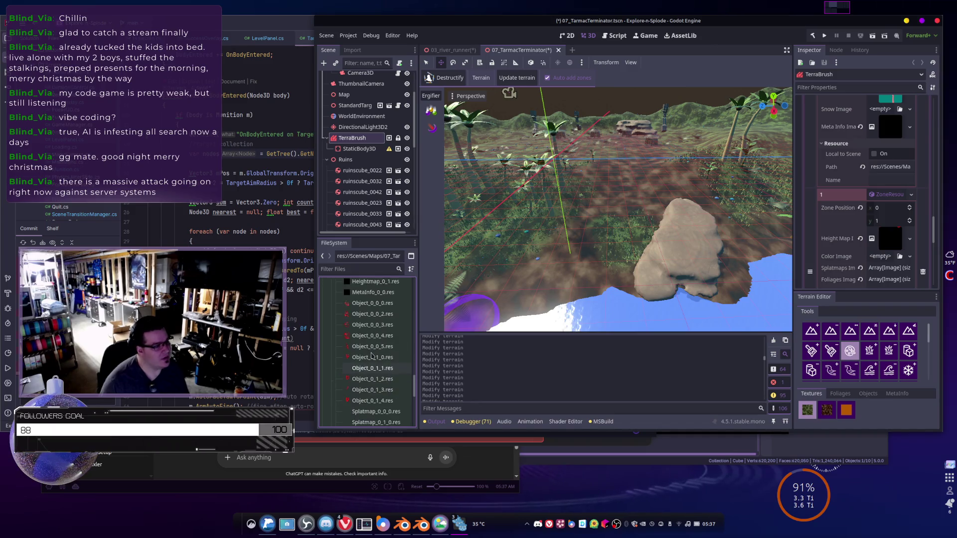
scroll(371, 355, up, 6)
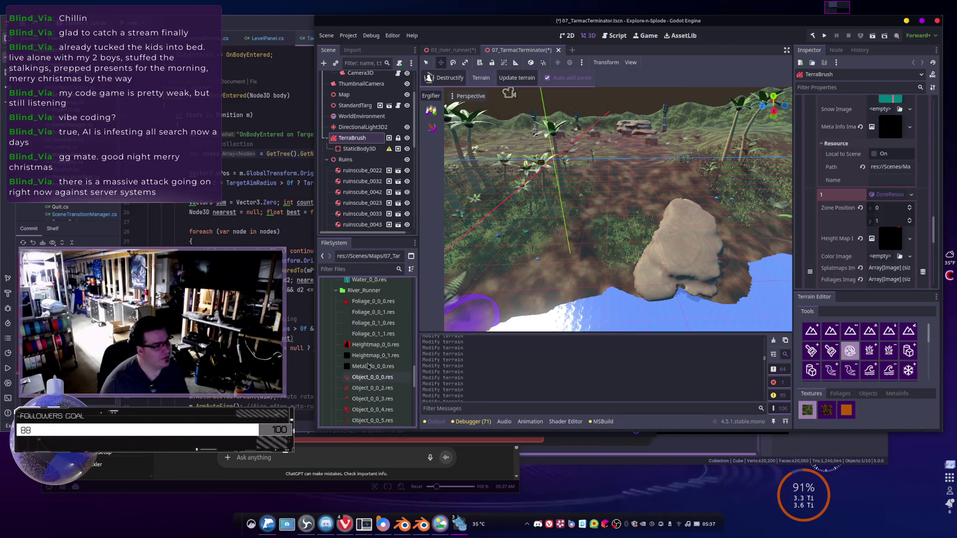
scroll(368, 366, up, 5)
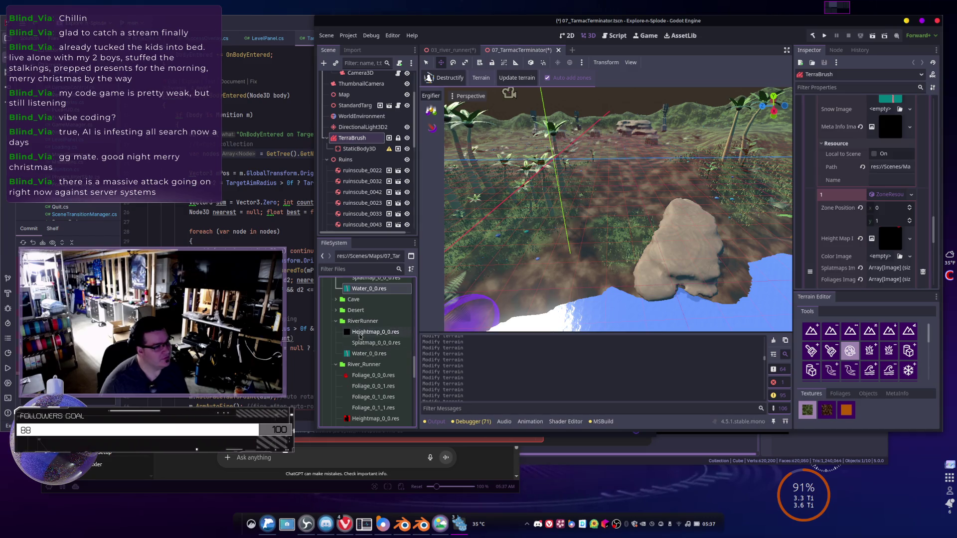
click(337, 321)
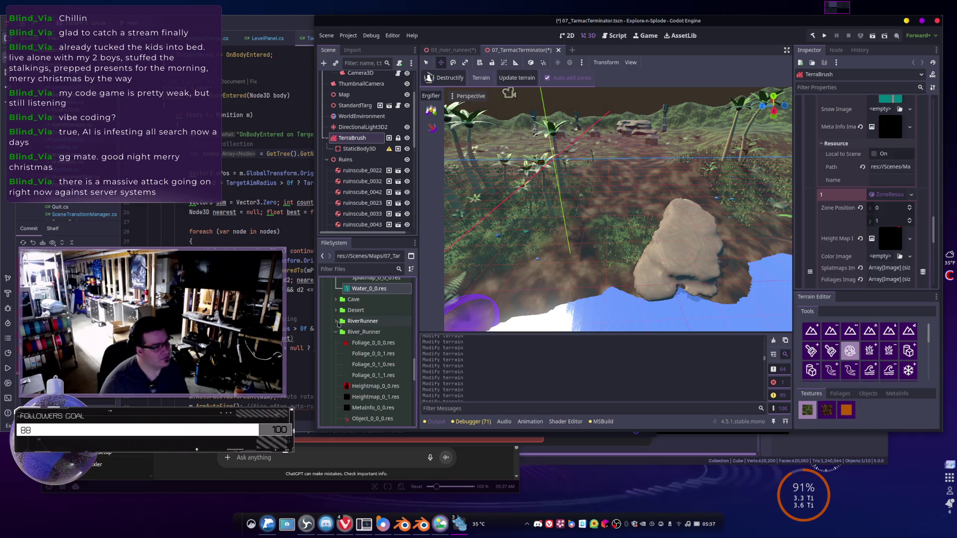
scroll(339, 324, up, 5)
- Select 07_TarmacTerminator's Heightmap_0_0, Splatmap_0_0_0 and Water_0_0 files and delete them
click(363, 341)
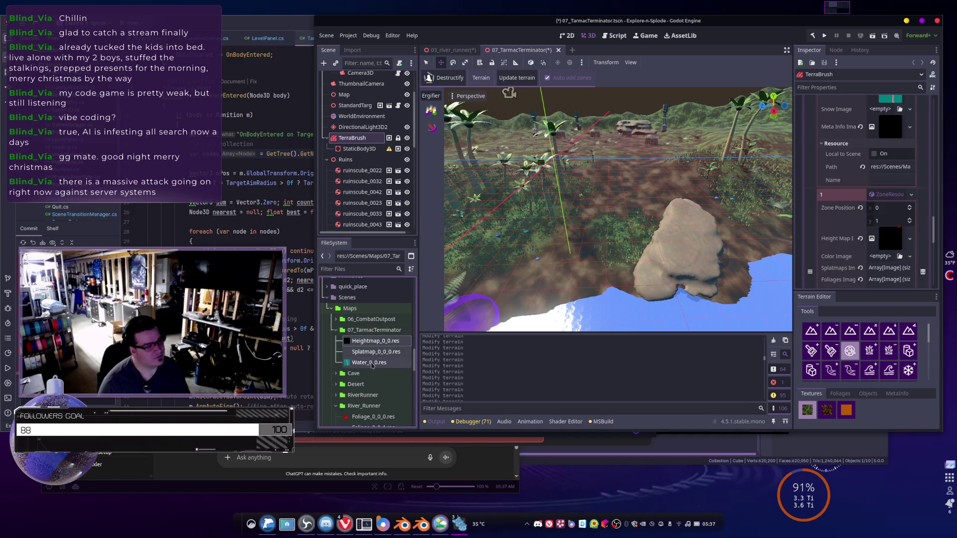
mouse_move(372, 366)
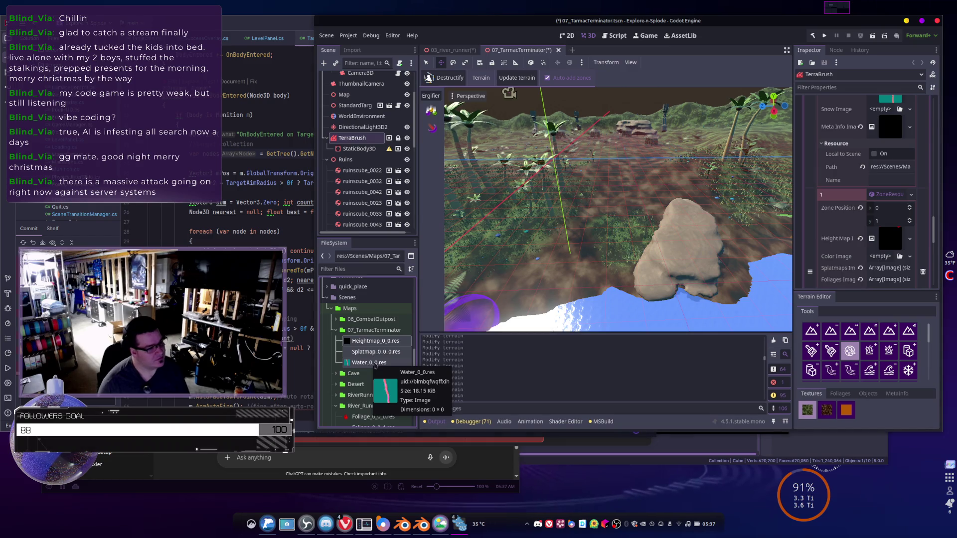
key(Delete)
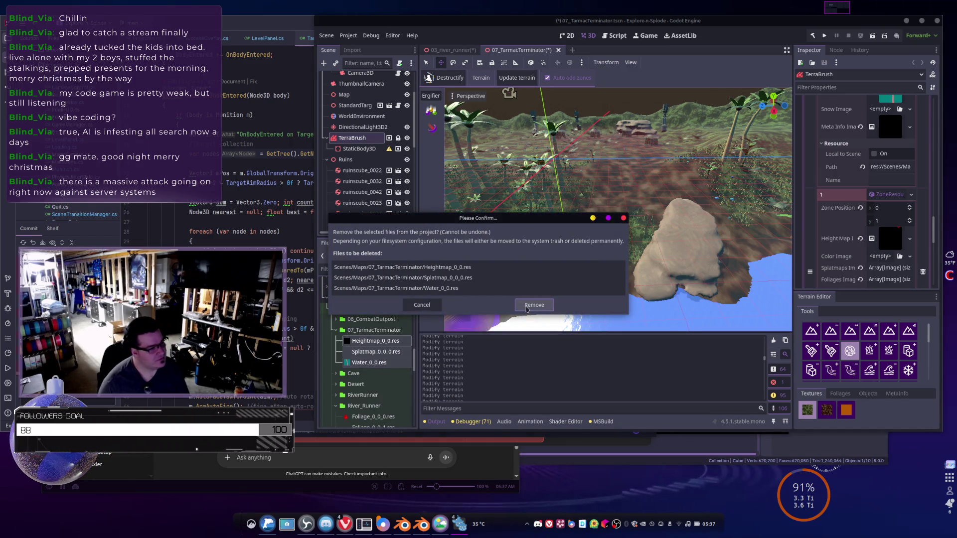
- Confirm removal of the three old 07_TarmacTerminator terrain files
click(527, 308)
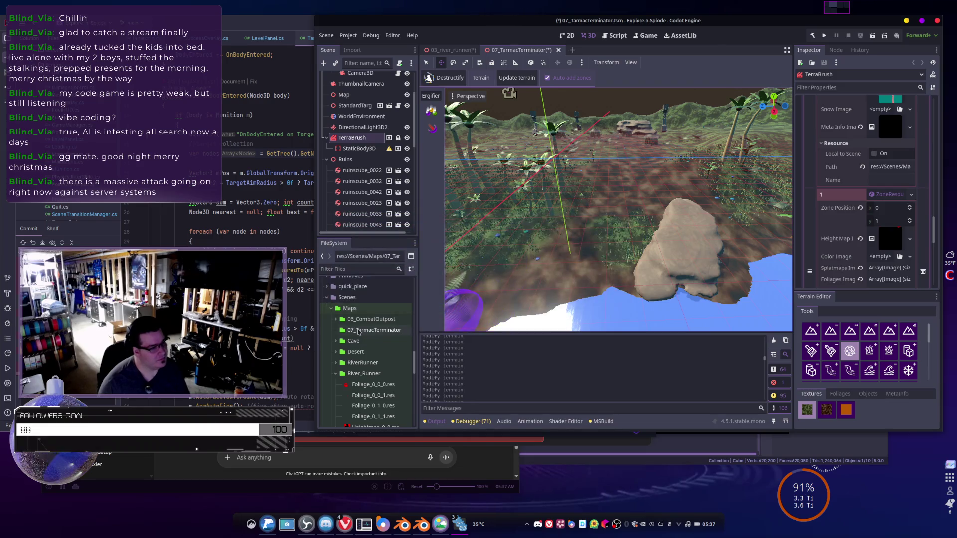
scroll(384, 334, down, 5)
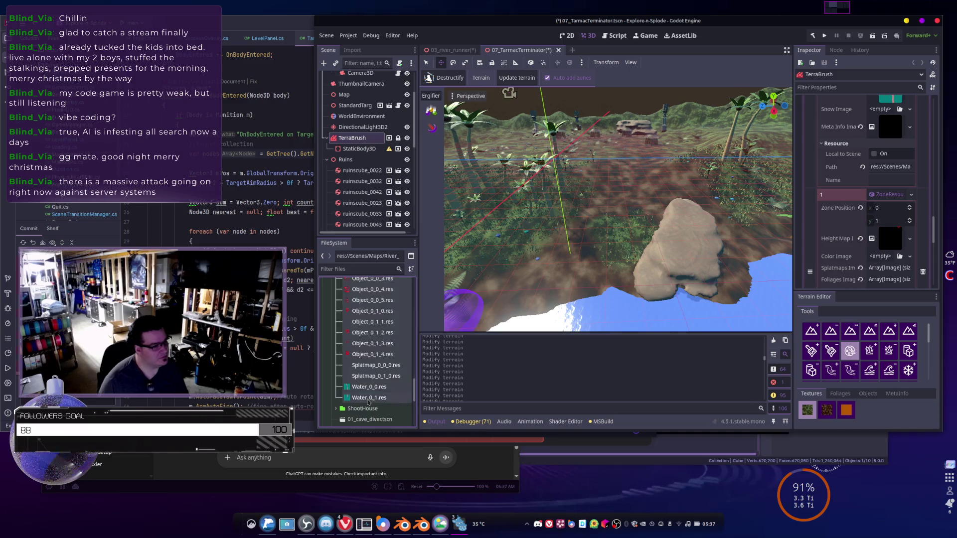
scroll(365, 377, up, 3)
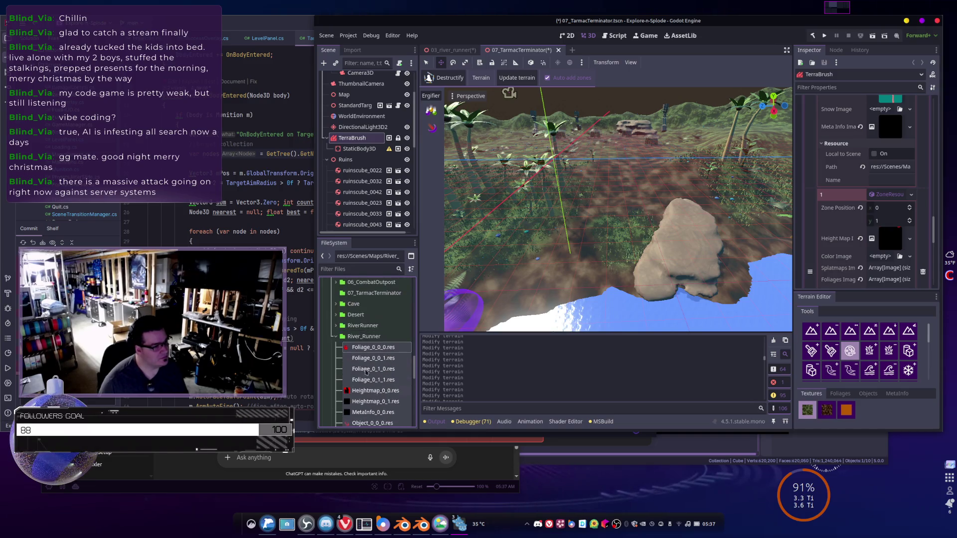
- Copy the 21 River_Runner terrain files into the 07_TarmacTerminator folder via Move/Duplicate To
right_click(365, 371)
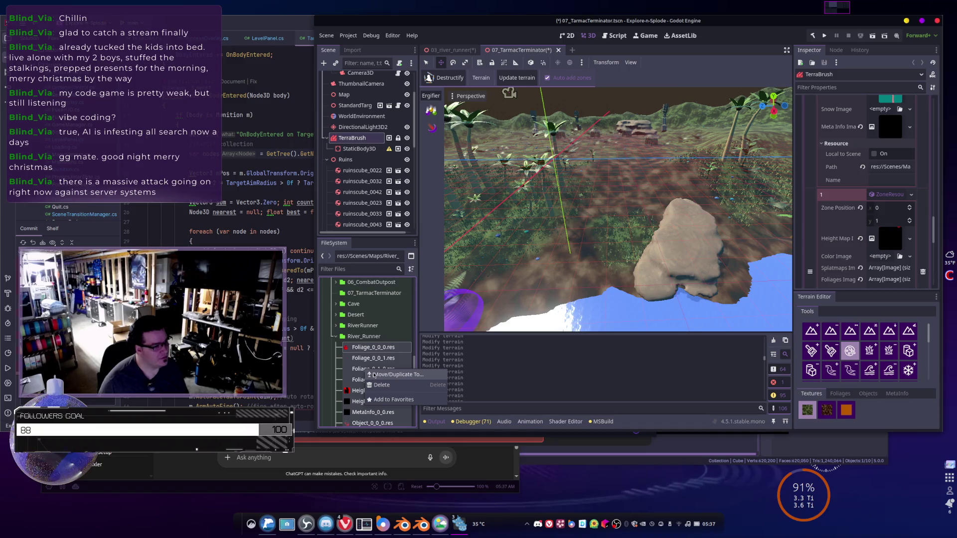
click(375, 375)
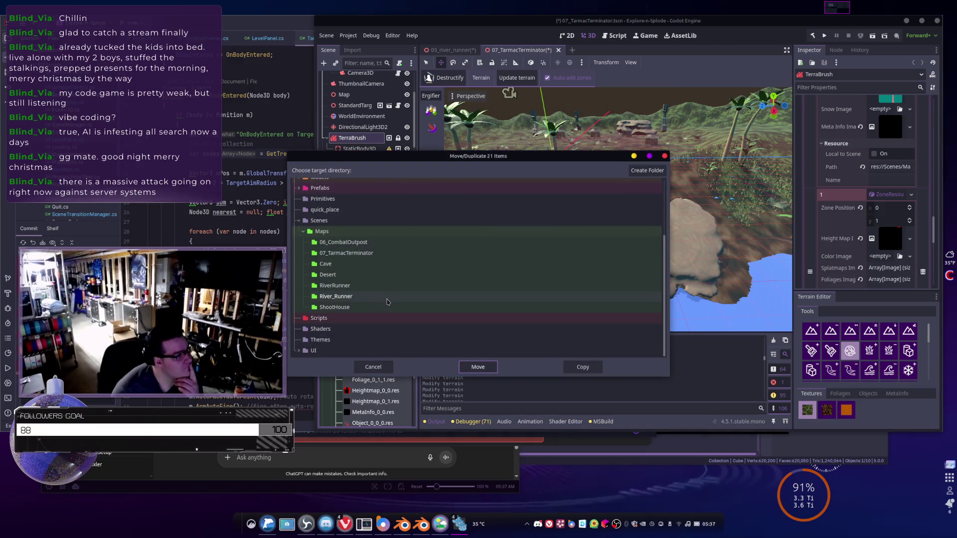
click(379, 253)
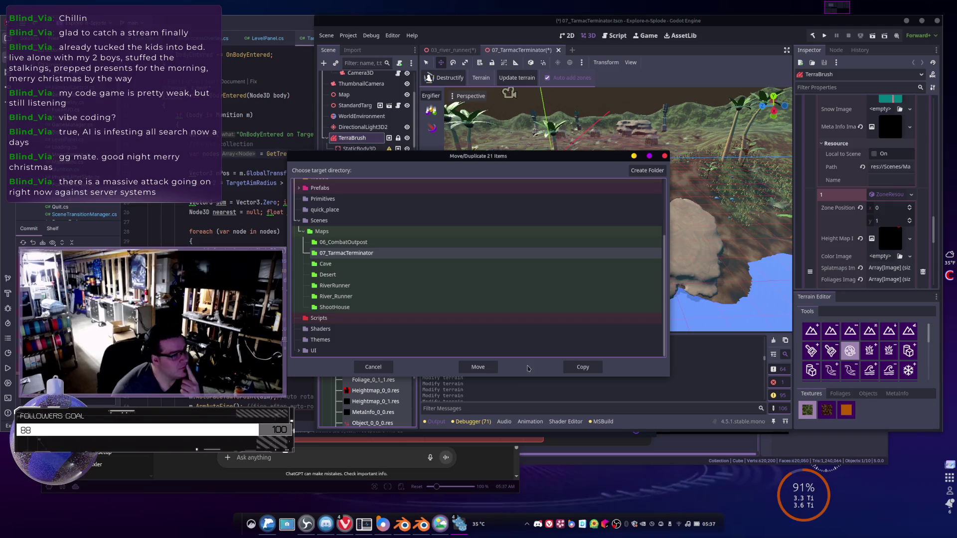
click(581, 367)
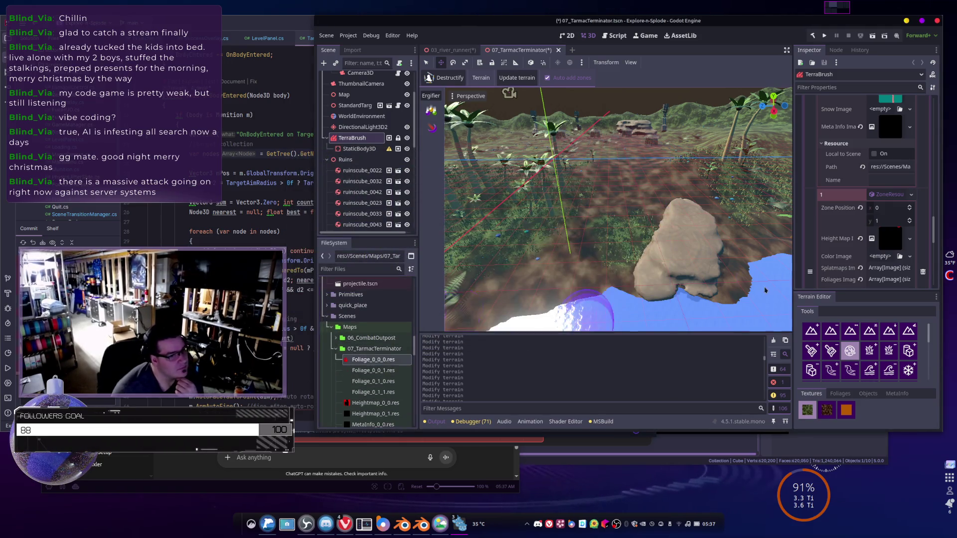
- Widen the Inspector dock and assign Heightmap_0_0.res as zone 0's height map
scroll(850, 239, down, 5)
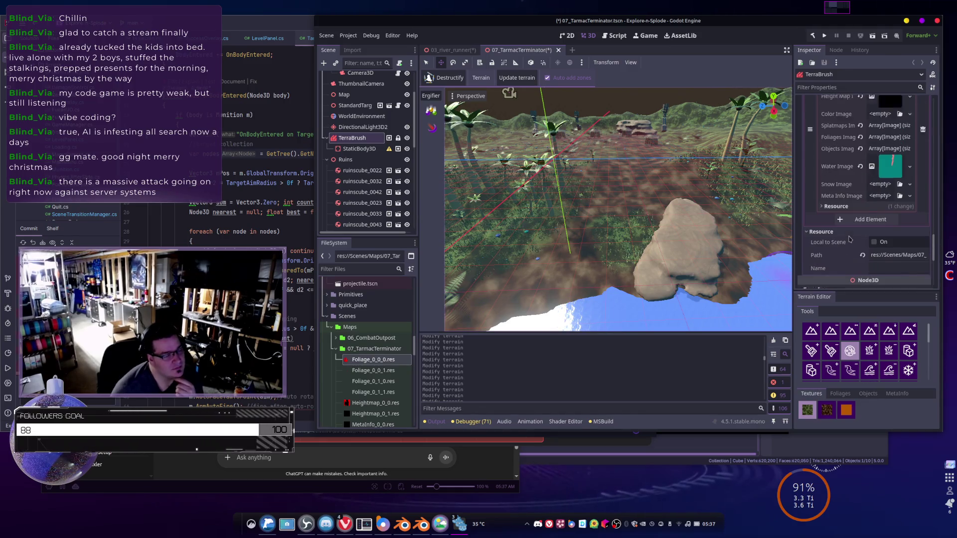
scroll(850, 240, up, 3)
scroll(851, 245, up, 8)
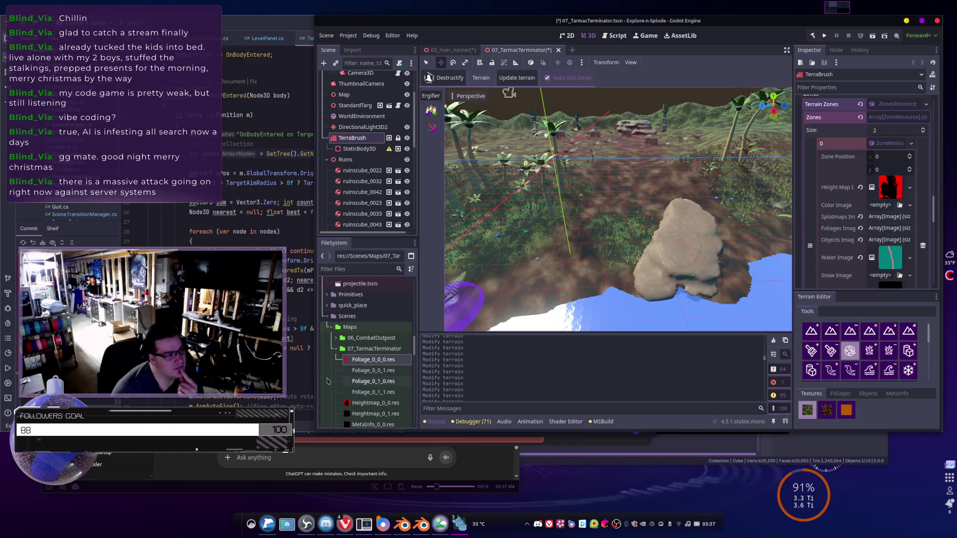
mouse_move(372, 405)
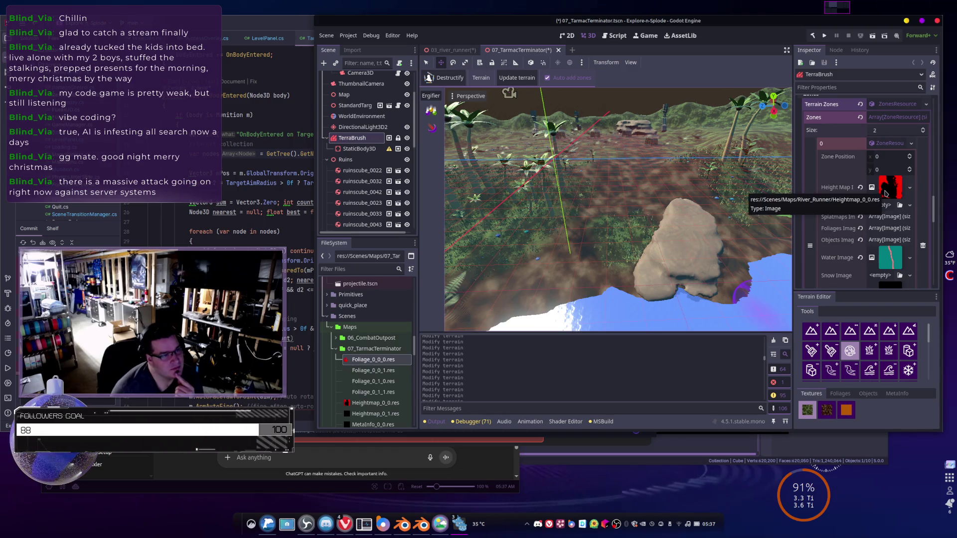
drag(792, 205, 700, 205)
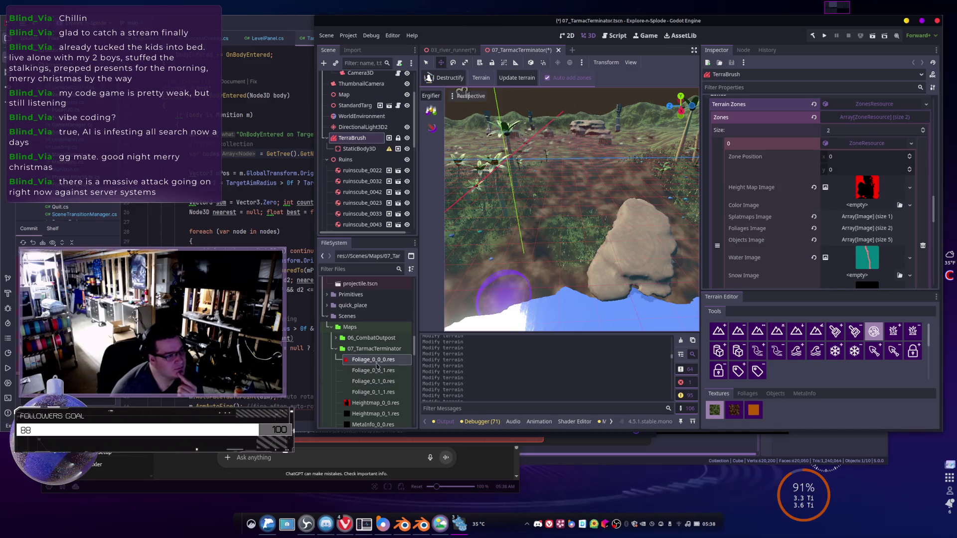
mouse_move(369, 404)
mouse_down()
mouse_move(753, 220)
mouse_move(863, 186)
mouse_up()
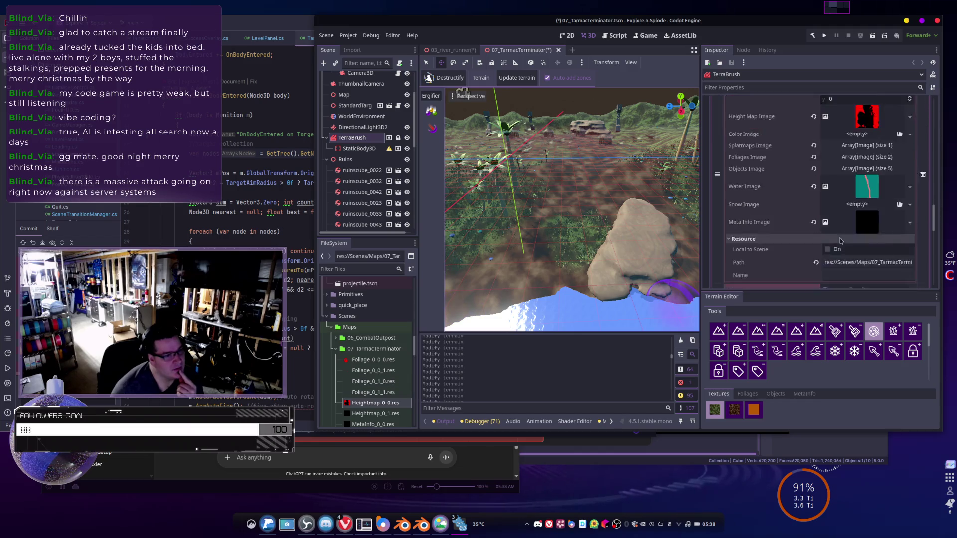
- Assign Heightmap_0_1.res as zone 1's height map and expand its Foliages Image array
scroll(773, 224, down, 5)
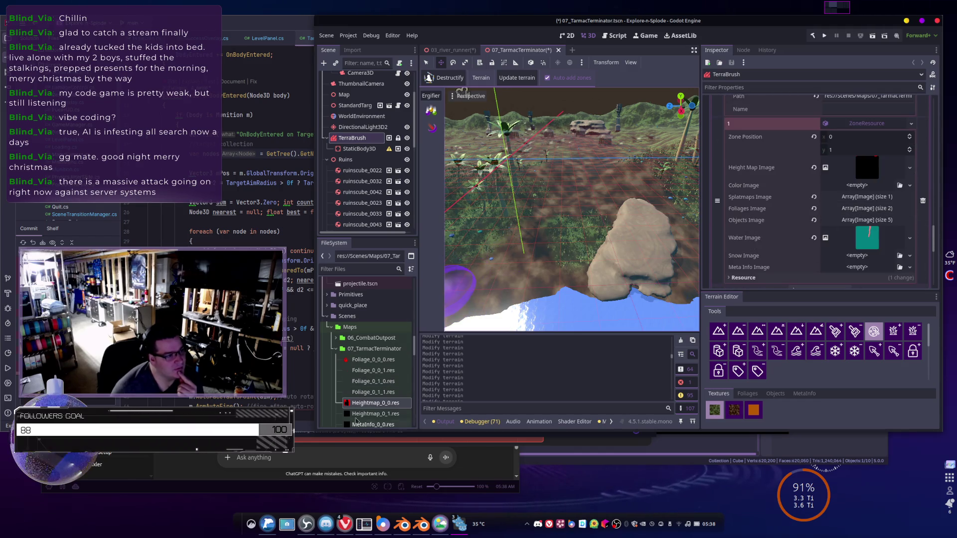
click(367, 414)
mouse_move(366, 413)
mouse_down()
mouse_move(513, 351)
mouse_move(867, 168)
mouse_up()
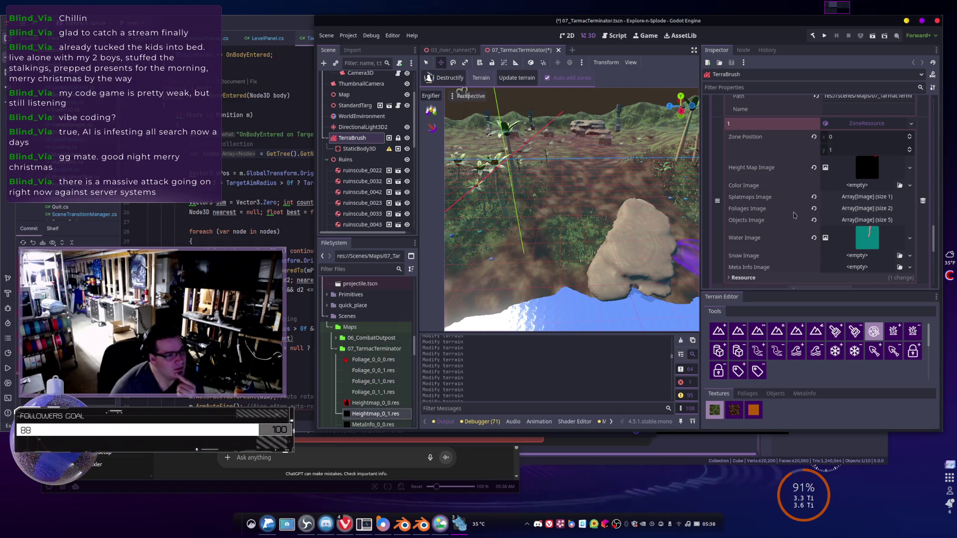
click(867, 209)
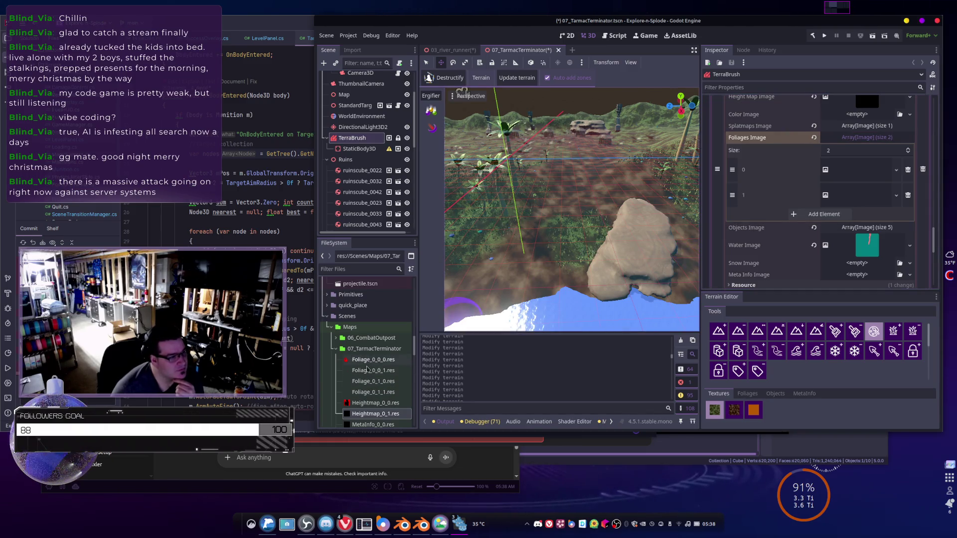
- Fill zone 0's foliage entries with Foliage_0_0_0.res and Foliage_0_0_1.res
scroll(840, 206, up, 3)
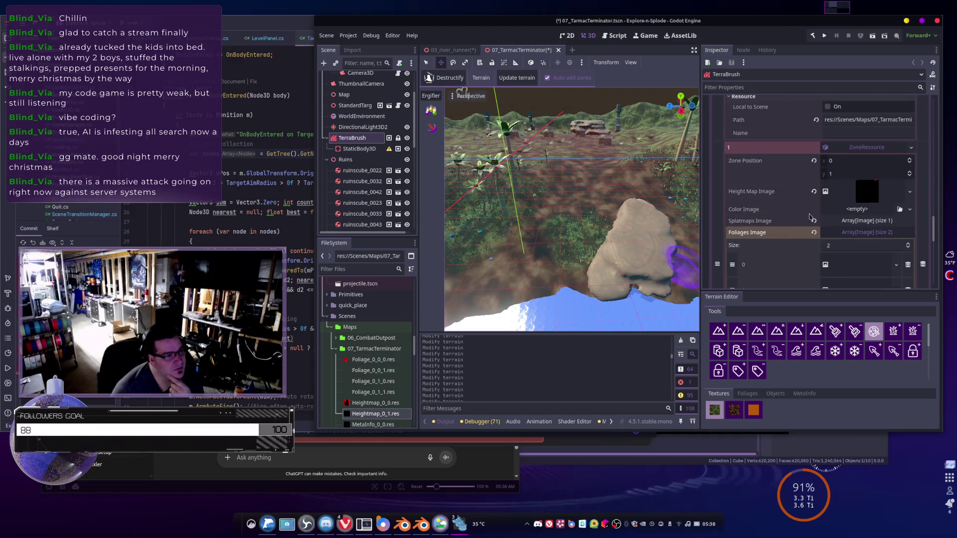
scroll(810, 218, up, 2)
scroll(806, 215, up, 2)
scroll(836, 224, up, 1)
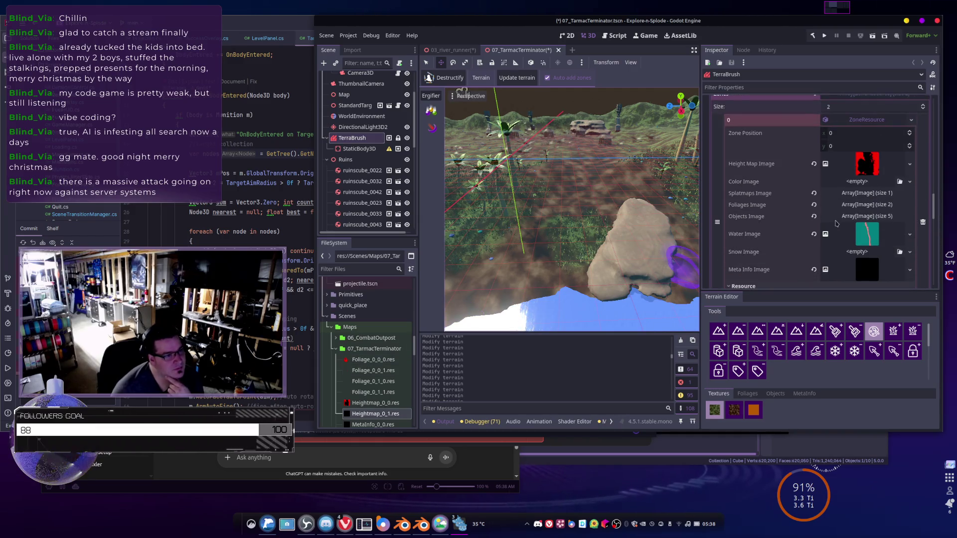
click(864, 207)
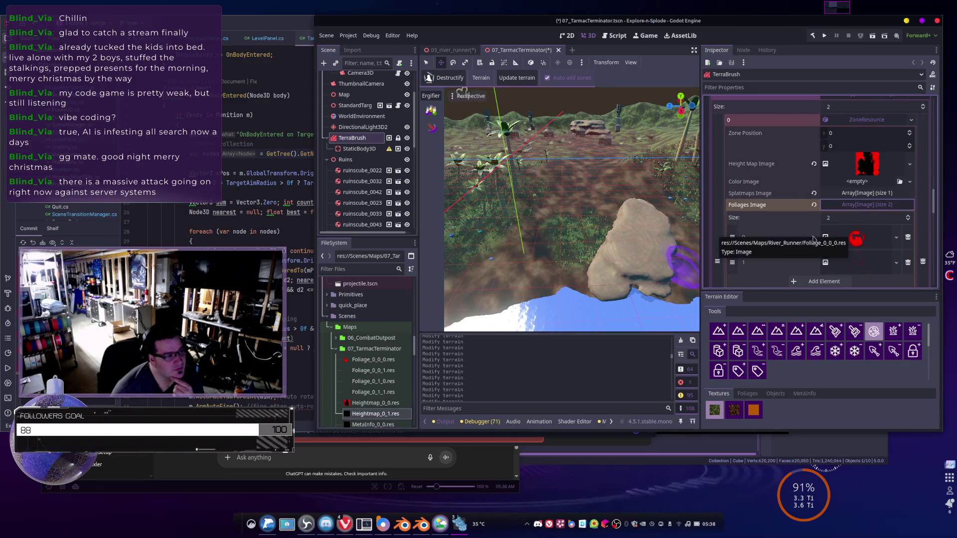
mouse_move(373, 359)
mouse_down()
mouse_move(741, 230)
mouse_move(855, 238)
mouse_up()
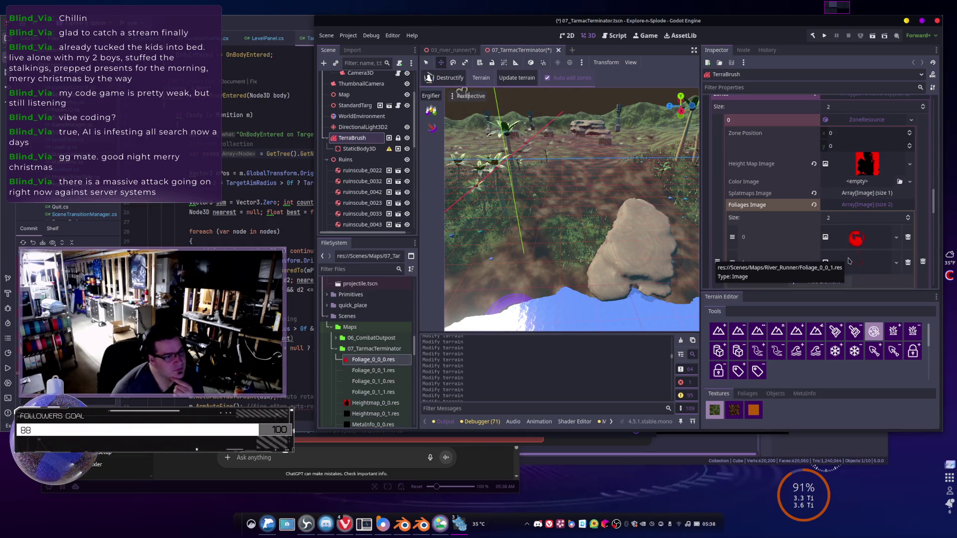
mouse_move(373, 370)
mouse_down()
mouse_move(902, 251)
mouse_move(855, 256)
mouse_up()
- Fill zone 1's foliage entries with Foliage_0_1_0.res and Foliage_0_1_1.res
scroll(855, 255, down, 4)
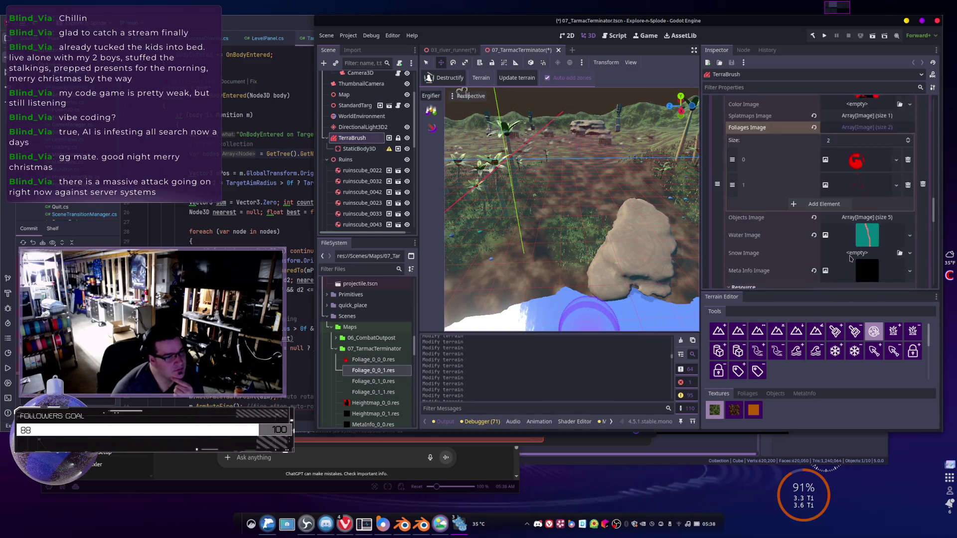
scroll(857, 249, down, 5)
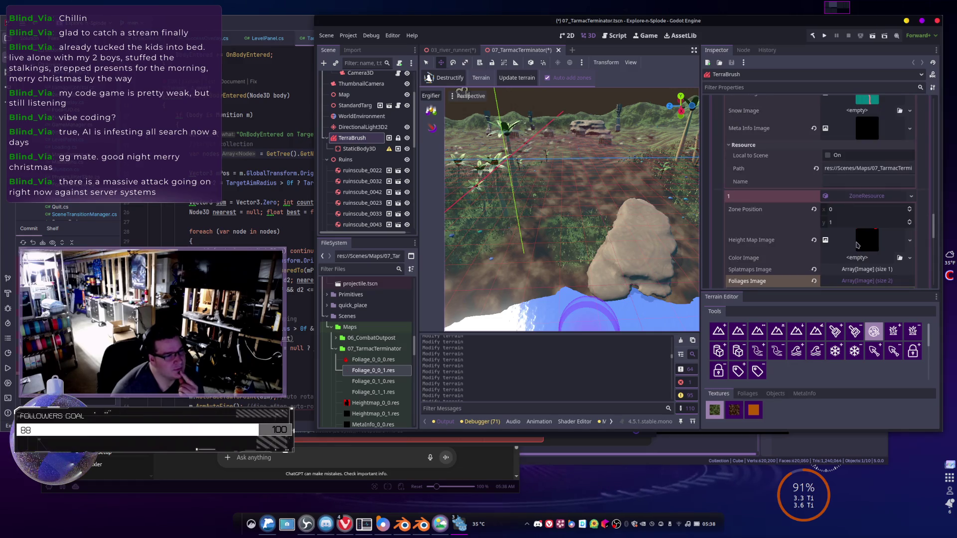
scroll(857, 245, down, 5)
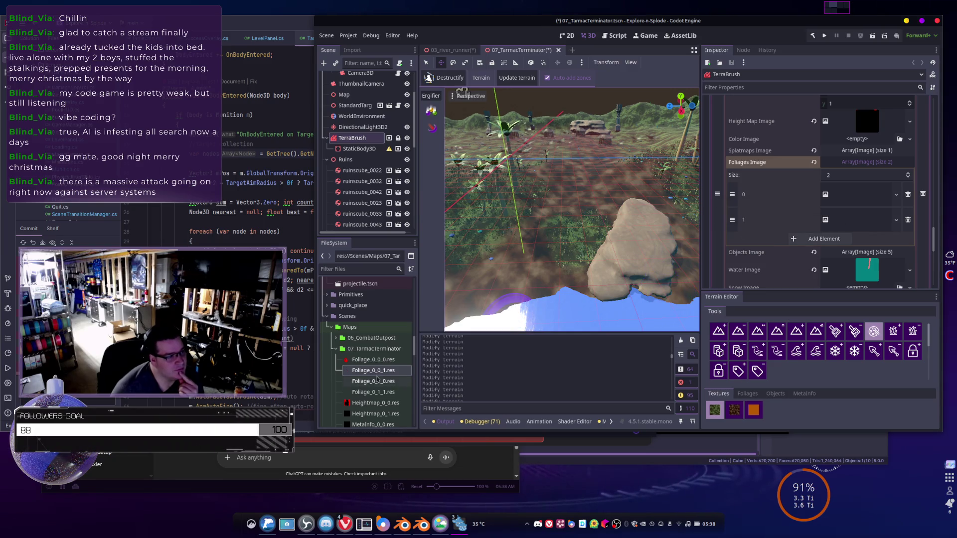
mouse_move(377, 381)
mouse_down()
mouse_move(843, 220)
mouse_move(813, 237)
mouse_move(848, 208)
mouse_move(761, 242)
mouse_up()
drag(373, 392, 855, 215)
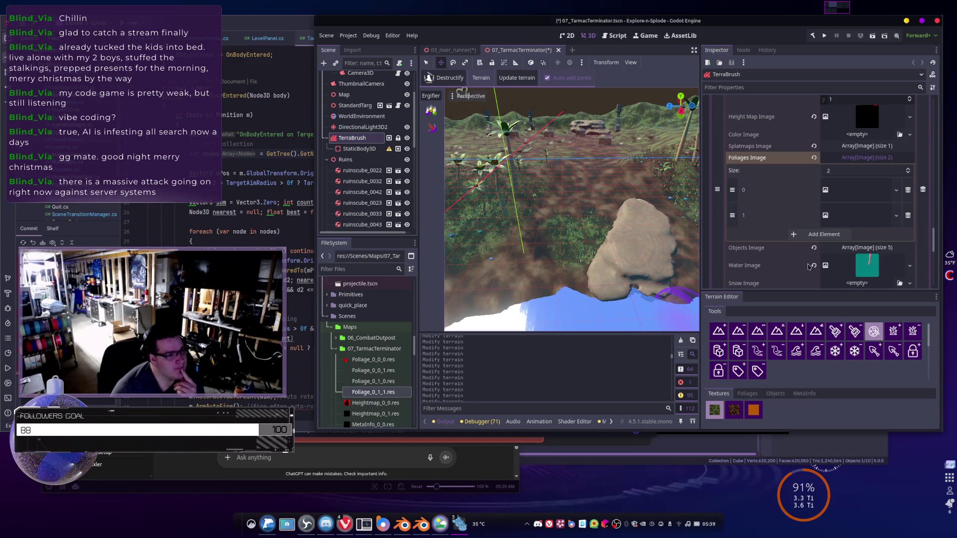
- Collapse the splatmap and foliage arrays and expand zone 0's Objects Image array
scroll(382, 347, down, 5)
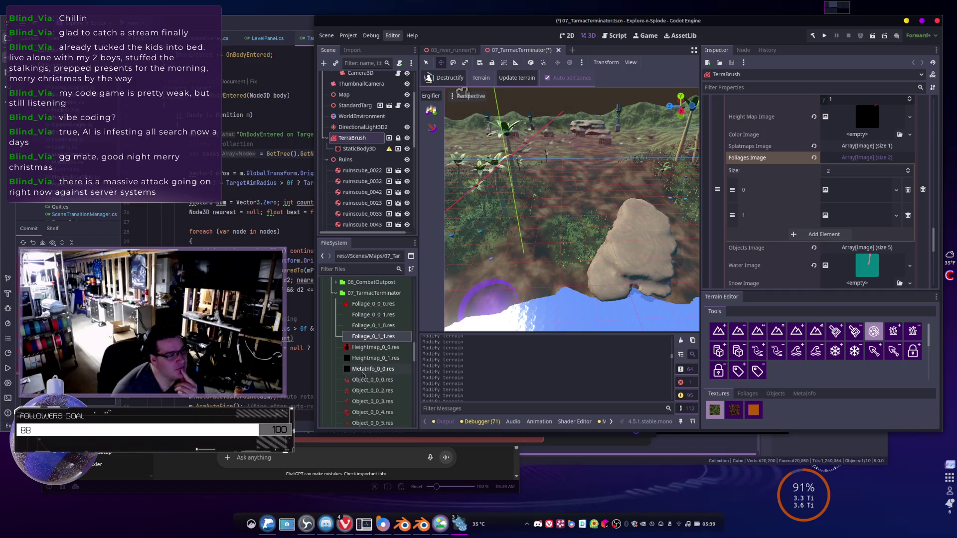
mouse_move(363, 375)
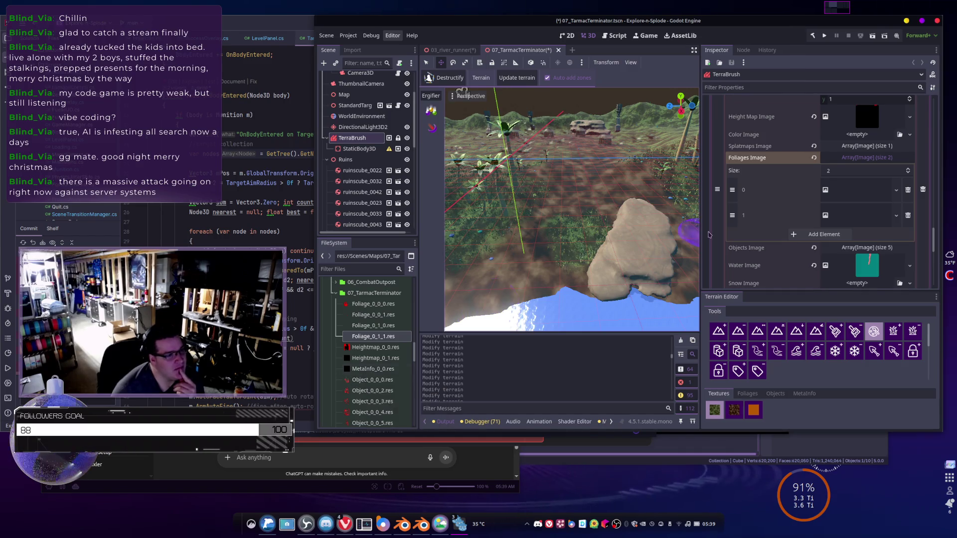
scroll(359, 368, down, 3)
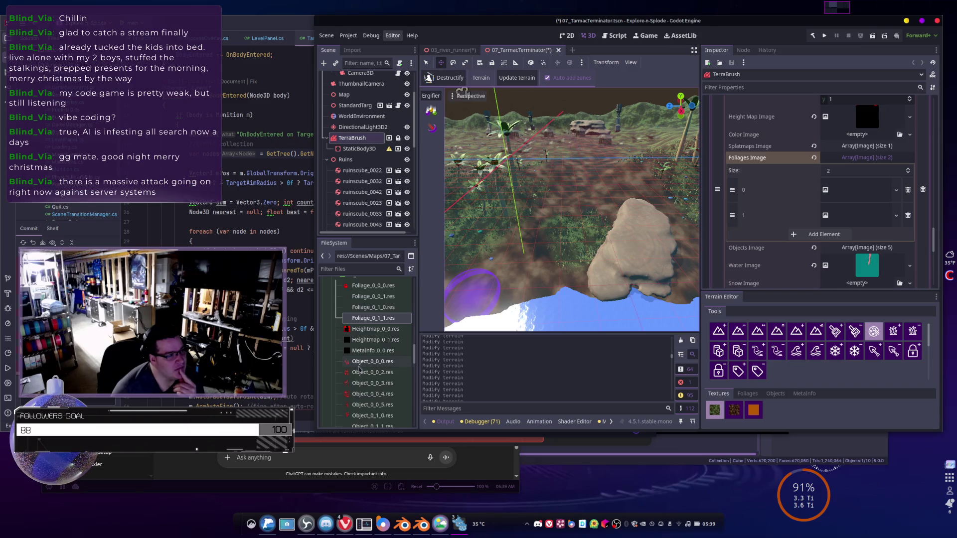
scroll(371, 346, up, 2)
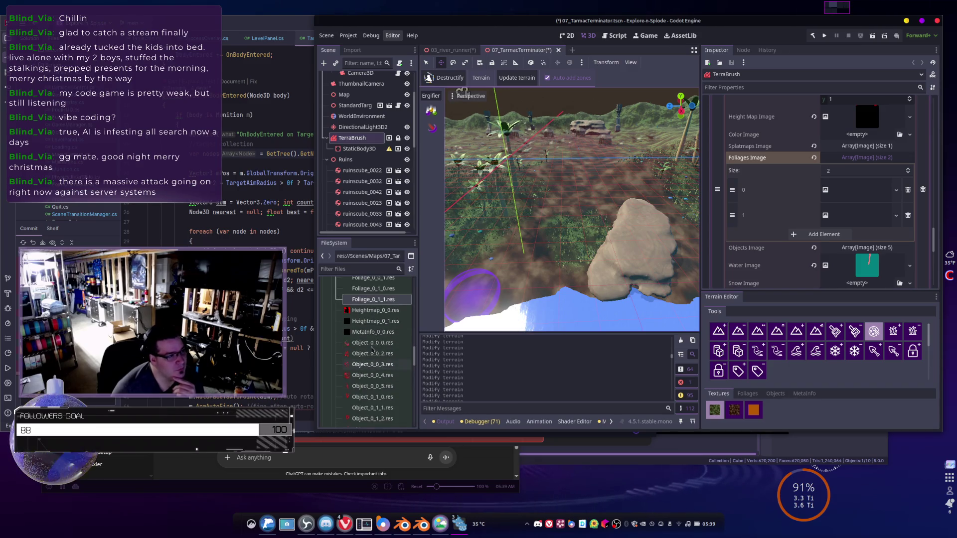
scroll(373, 348, up, 2)
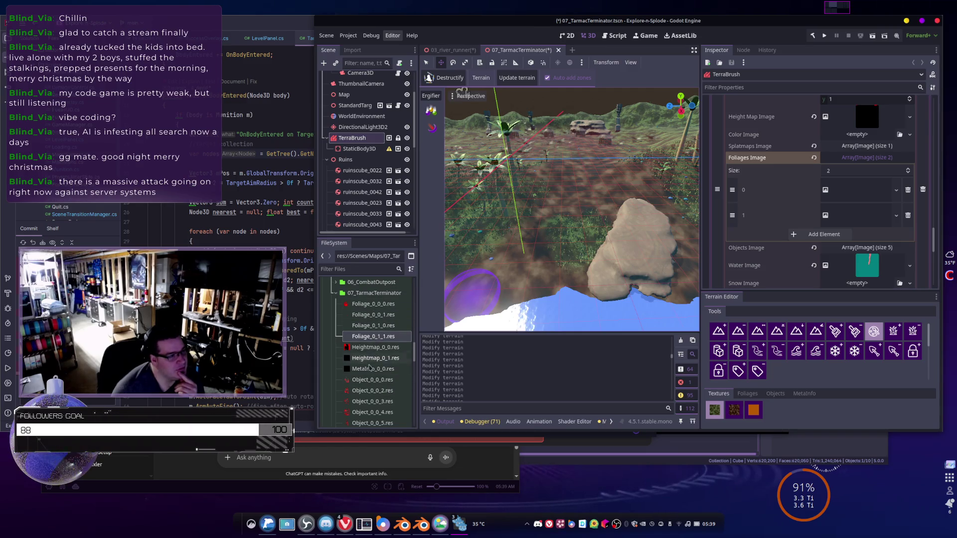
scroll(369, 367, down, 3)
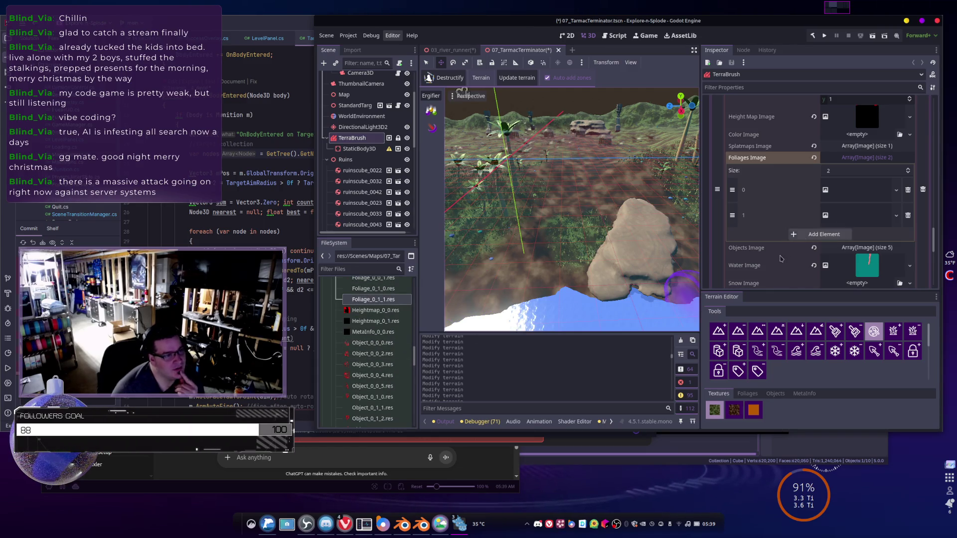
scroll(820, 248, up, 5)
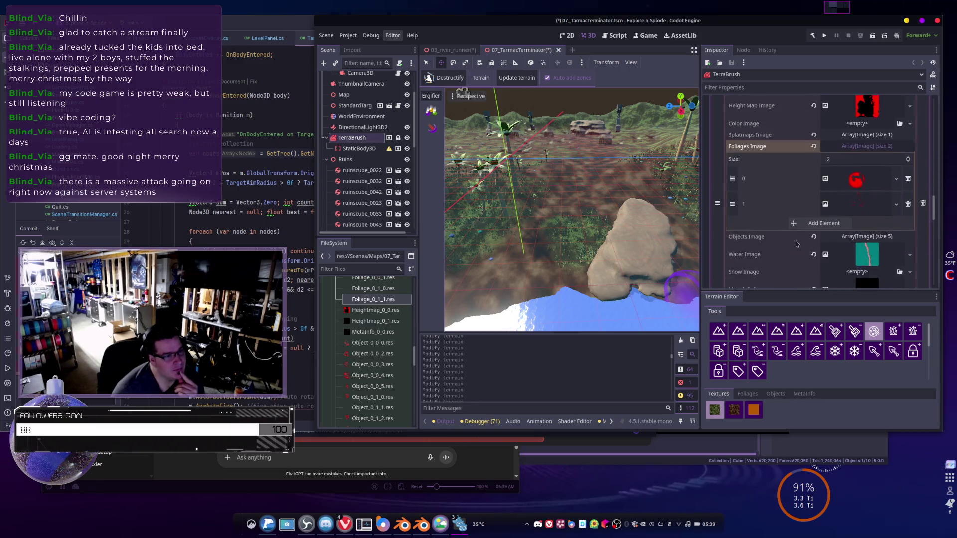
scroll(795, 196, down, 2)
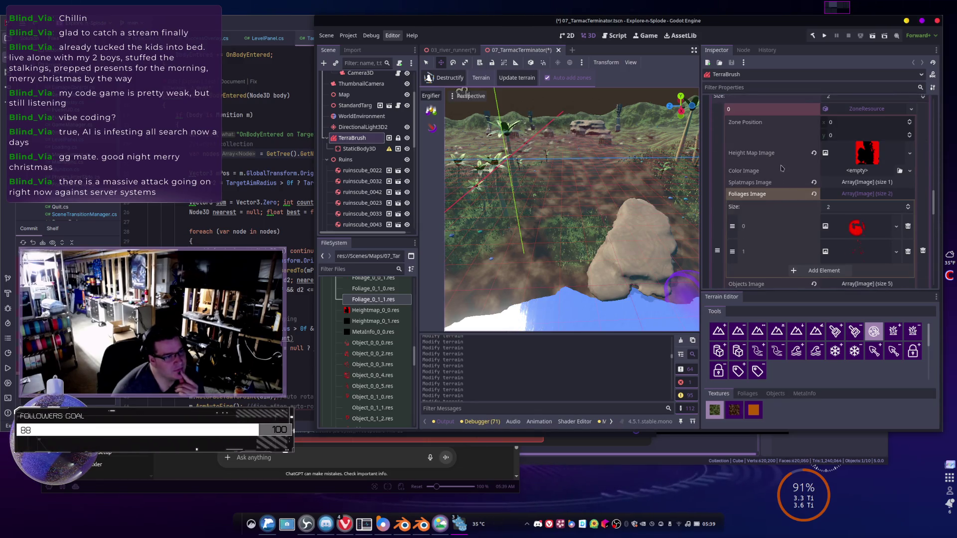
click(858, 182)
click(859, 185)
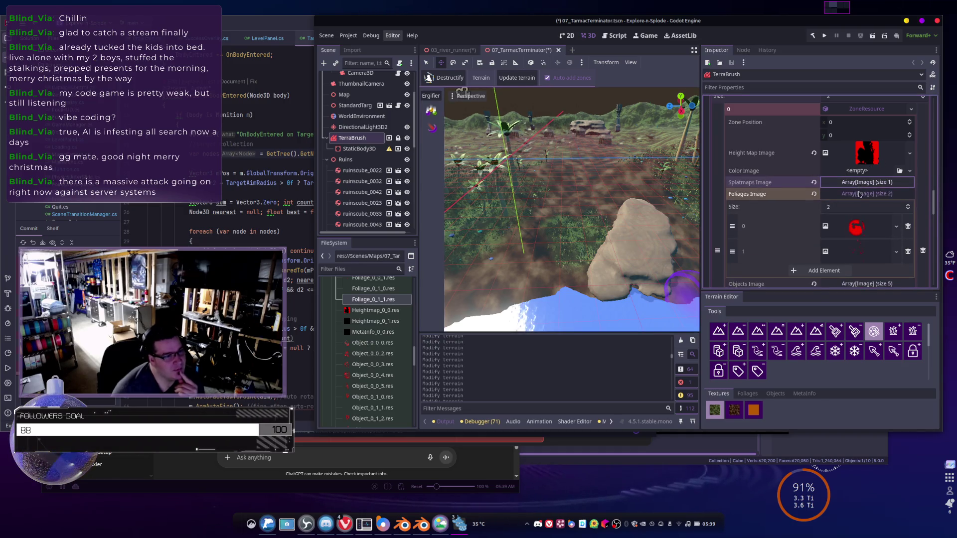
click(858, 194)
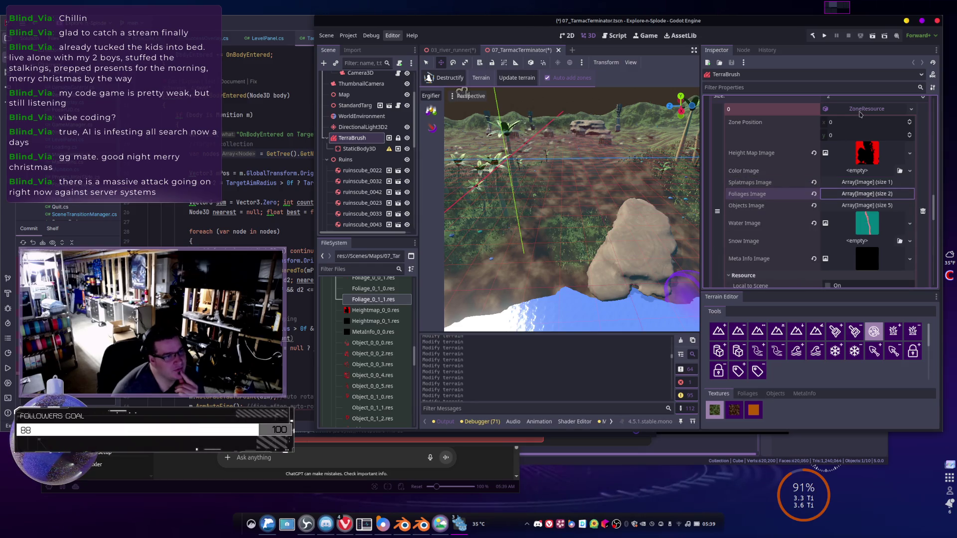
scroll(847, 194, down, 3)
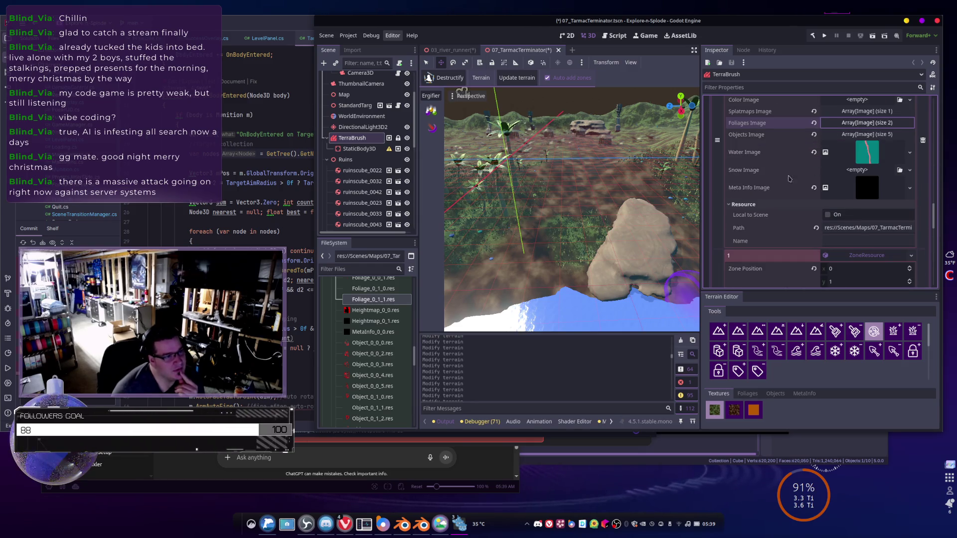
click(855, 134)
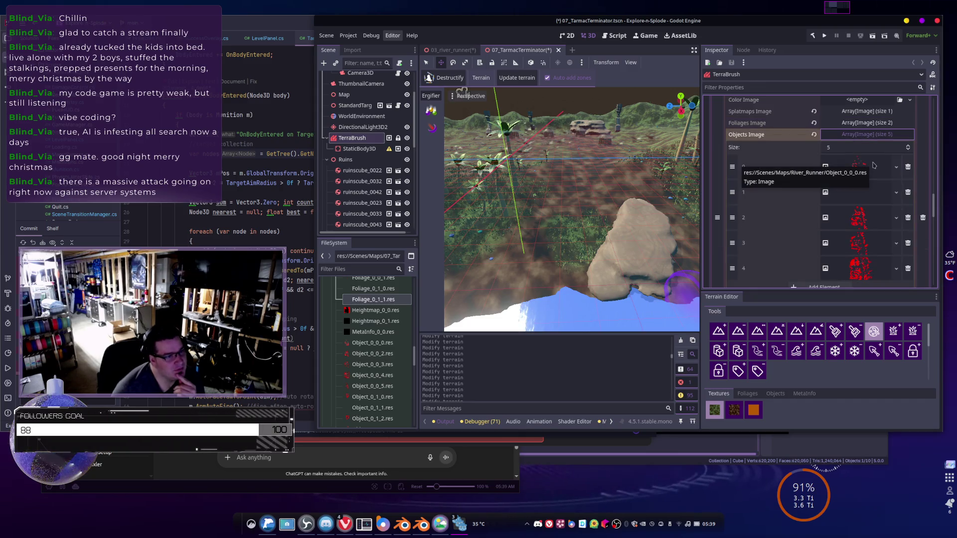
- Fill zone 0's object entries with Object_0_0_0.res through Object_0_0_4.res
mouse_move(857, 166)
mouse_down()
mouse_move(848, 203)
mouse_move(855, 168)
mouse_up()
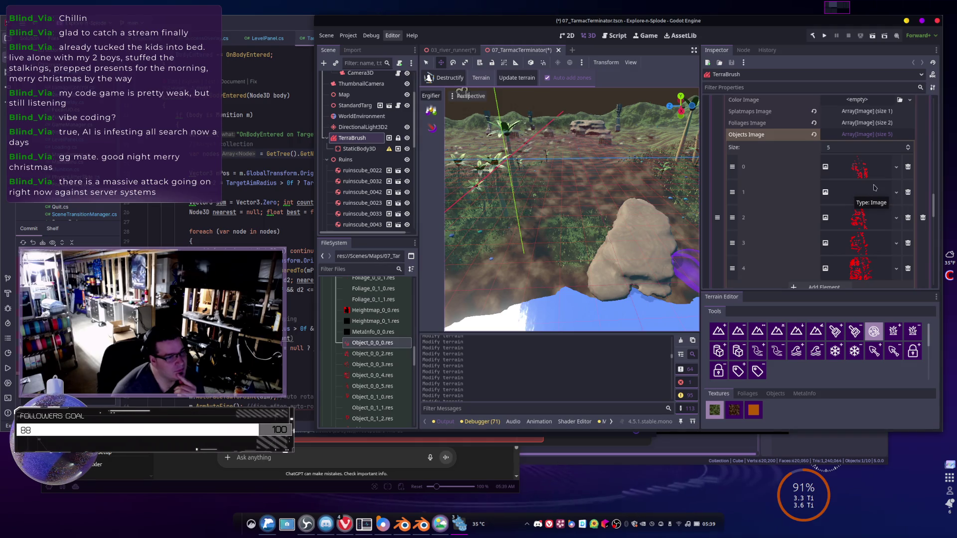
click(847, 191)
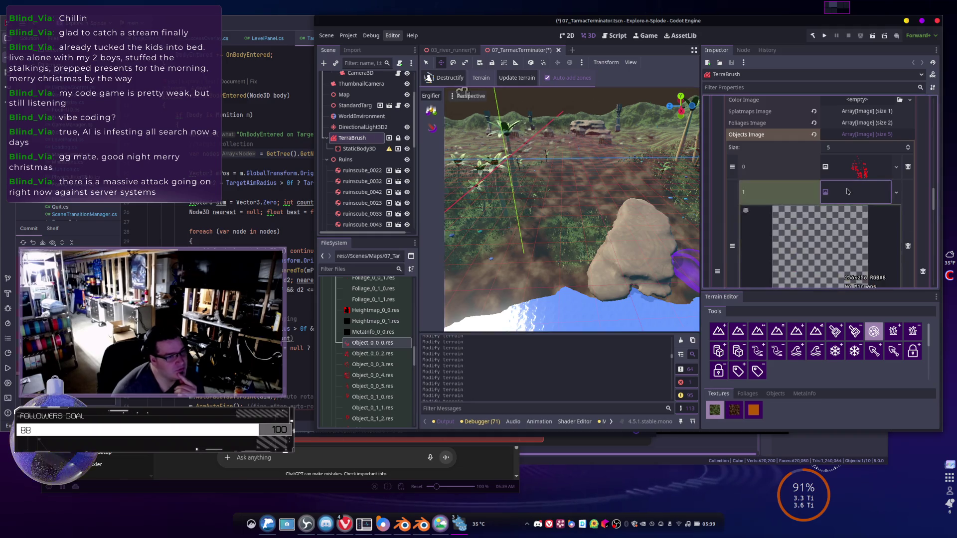
scroll(814, 218, down, 3)
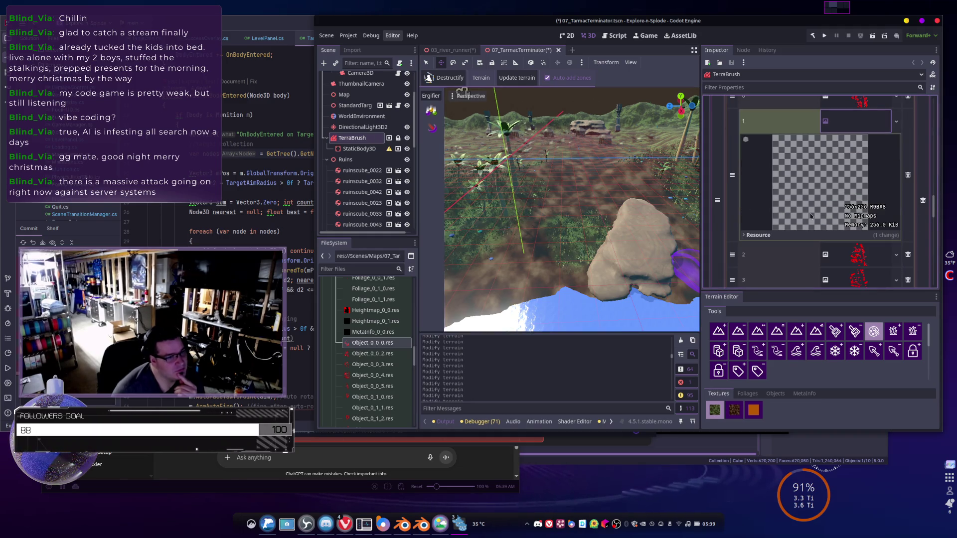
scroll(868, 207, up, 2)
click(867, 172)
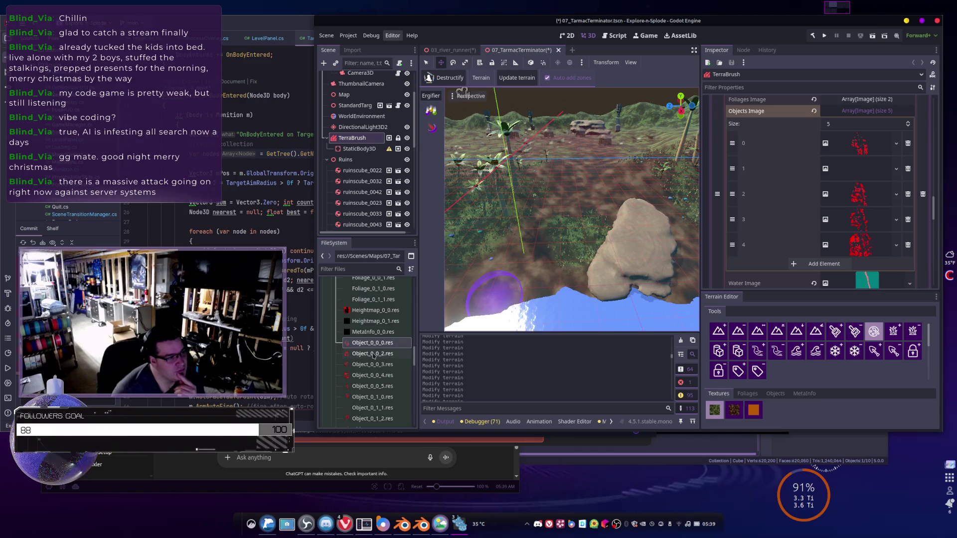
drag(870, 196, 842, 197)
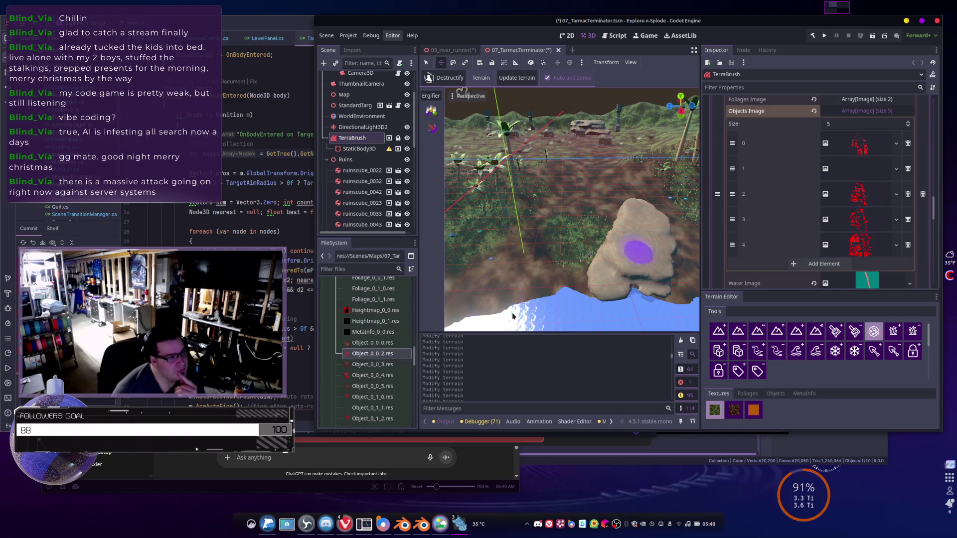
mouse_move(373, 365)
mouse_down()
mouse_move(797, 257)
mouse_move(847, 234)
mouse_move(843, 220)
mouse_up()
drag(373, 376, 868, 236)
- Assign Object_0_1_0.res through Object_0_1_4.res to zone 1's object slots 0–4
scroll(868, 236, up, 5)
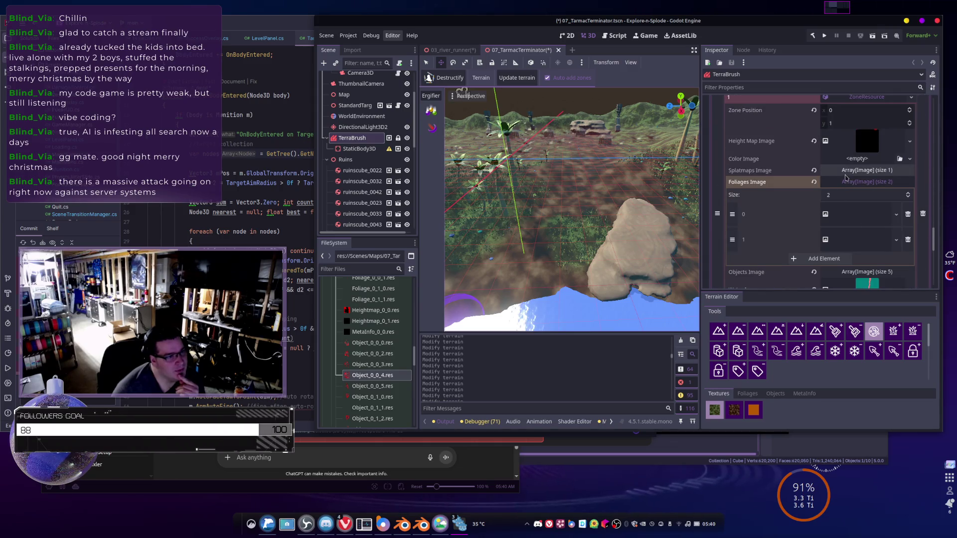
scroll(844, 157, down, 3)
scroll(843, 157, down, 1)
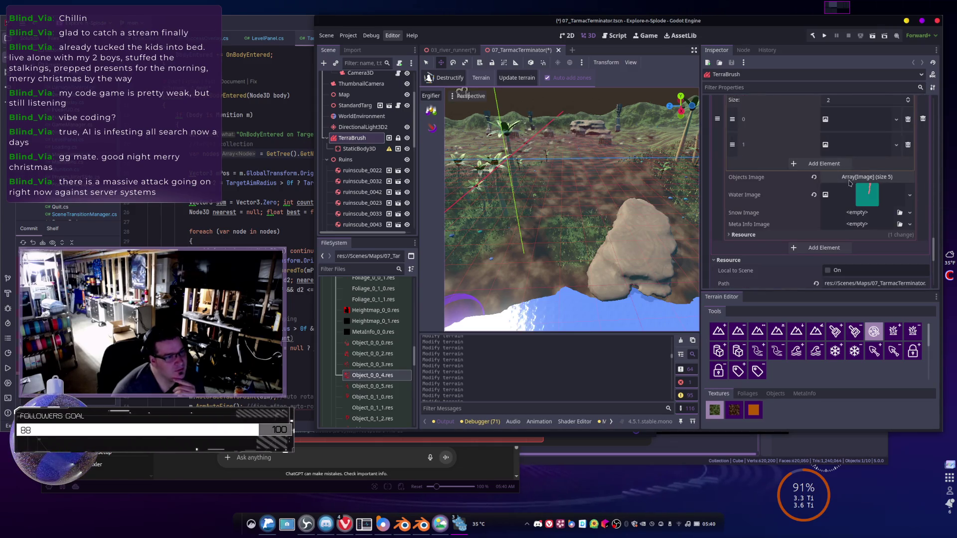
click(852, 178)
scroll(765, 212, down, 3)
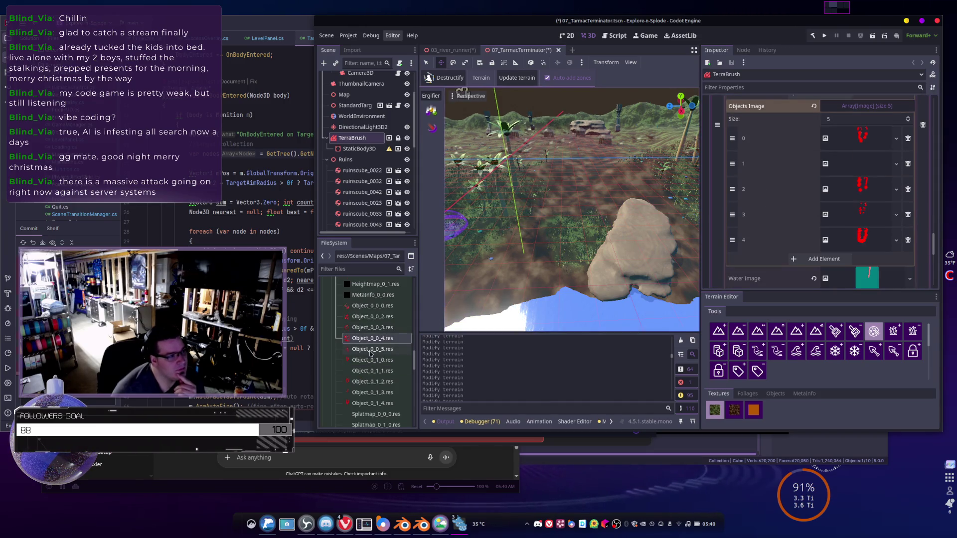
mouse_move(371, 354)
mouse_down()
mouse_move(602, 275)
mouse_move(862, 137)
mouse_up()
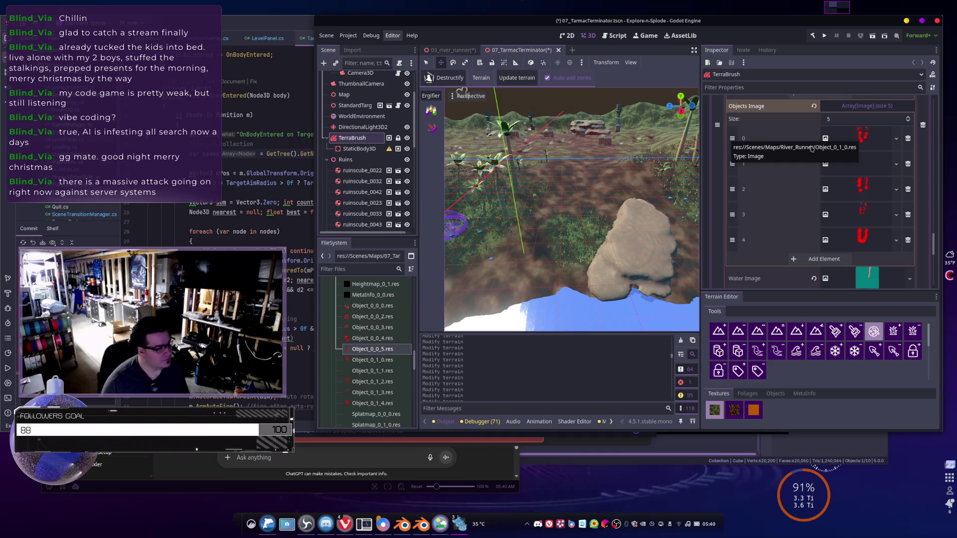
mouse_move(864, 140)
mouse_down()
mouse_move(627, 275)
mouse_move(837, 177)
mouse_move(866, 139)
mouse_up()
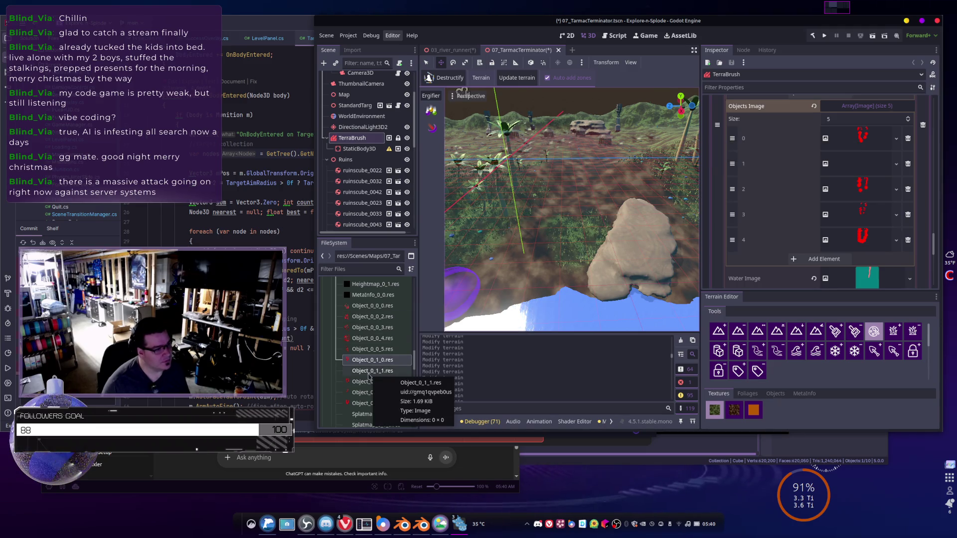
mouse_move(369, 377)
mouse_down()
mouse_move(661, 288)
mouse_move(840, 196)
mouse_move(858, 171)
mouse_up()
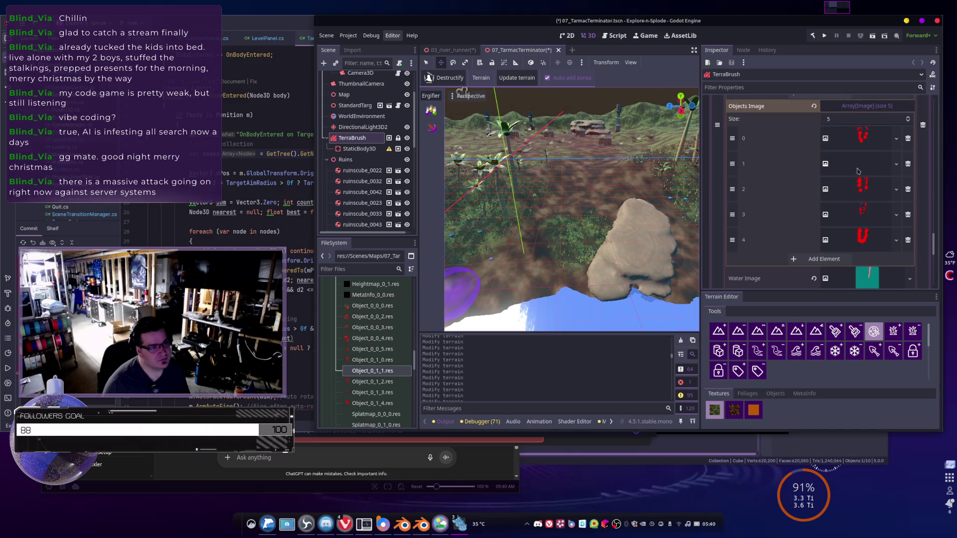
drag(371, 381, 860, 186)
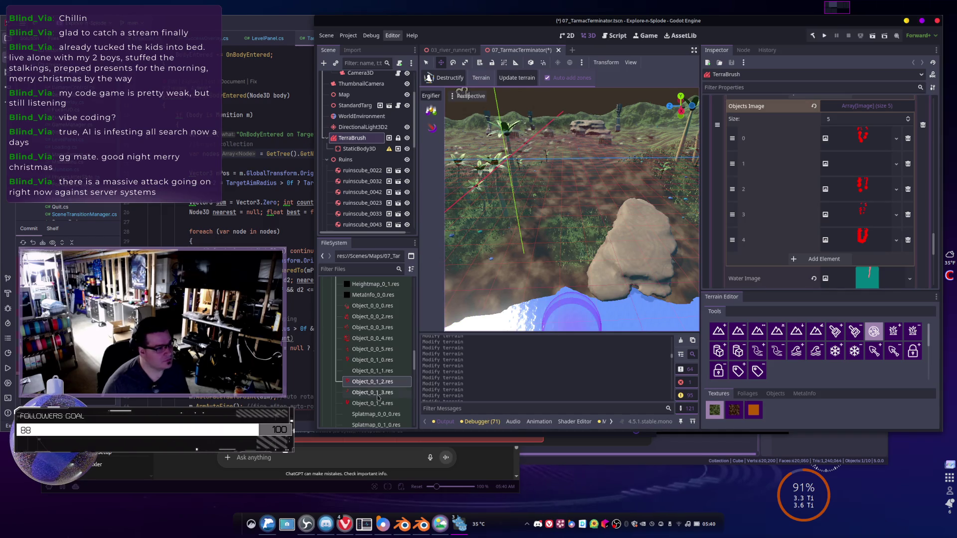
drag(378, 396, 862, 215)
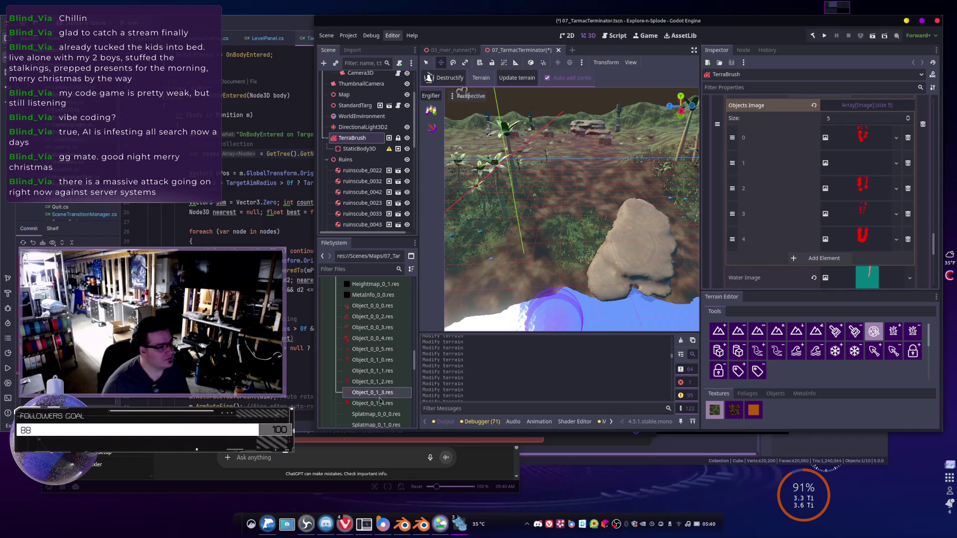
drag(380, 402, 863, 240)
scroll(803, 234, down, 2)
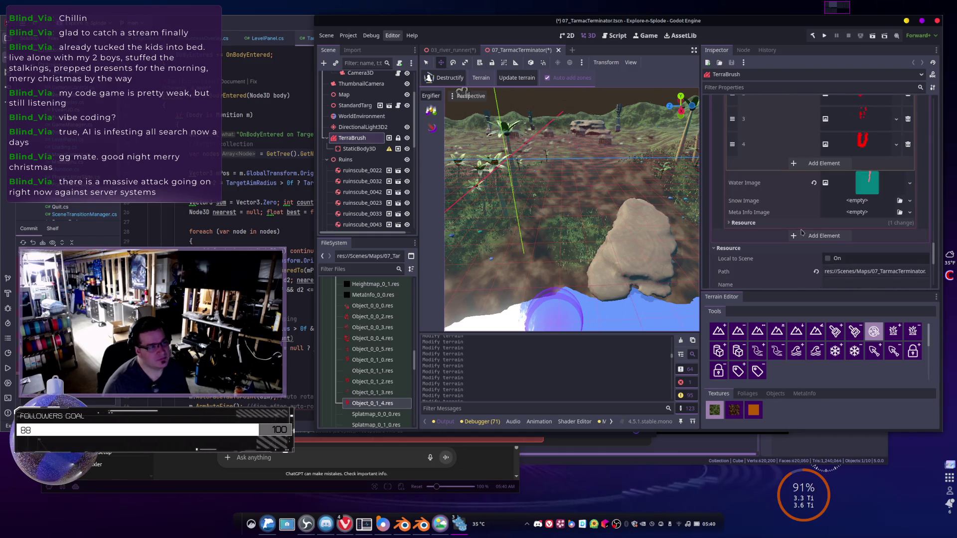
- Set the zones' splatmaps to Splatmap_0_0_0.res and Splatmap_0_1_0.res
scroll(350, 379, down, 4)
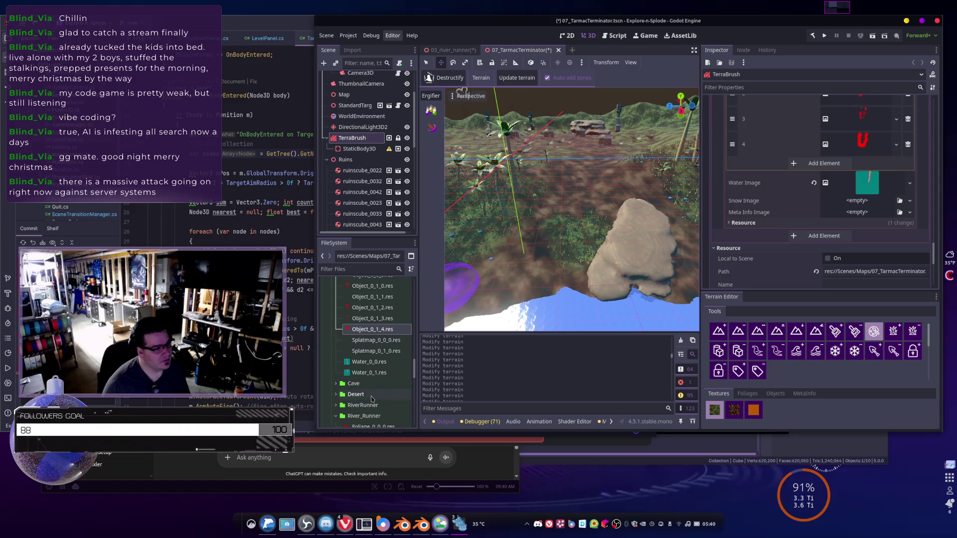
scroll(793, 220, up, 5)
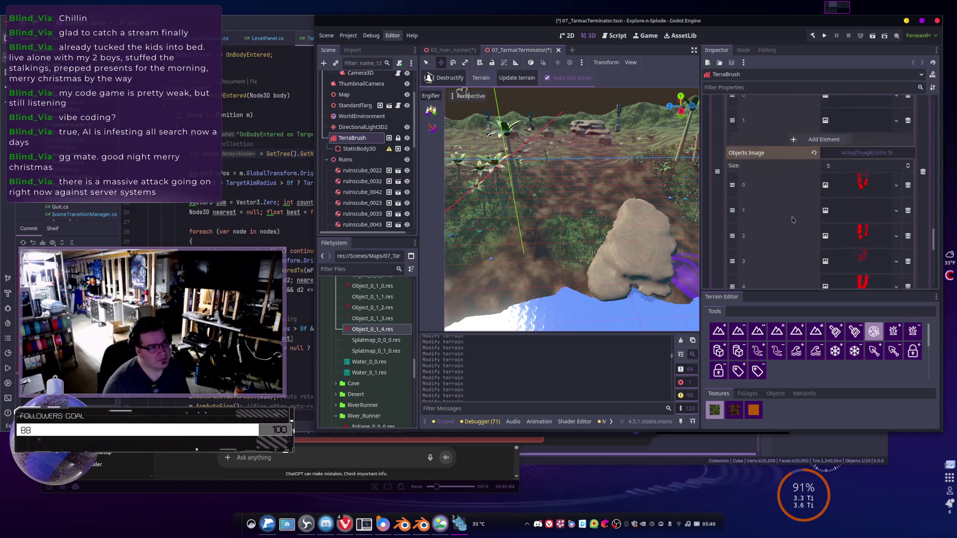
scroll(798, 221, up, 3)
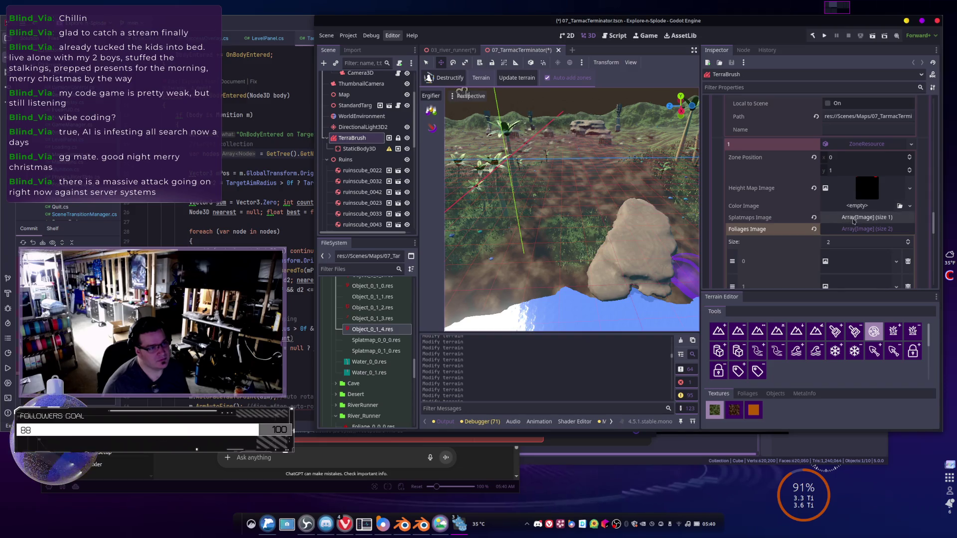
scroll(818, 227, down, 5)
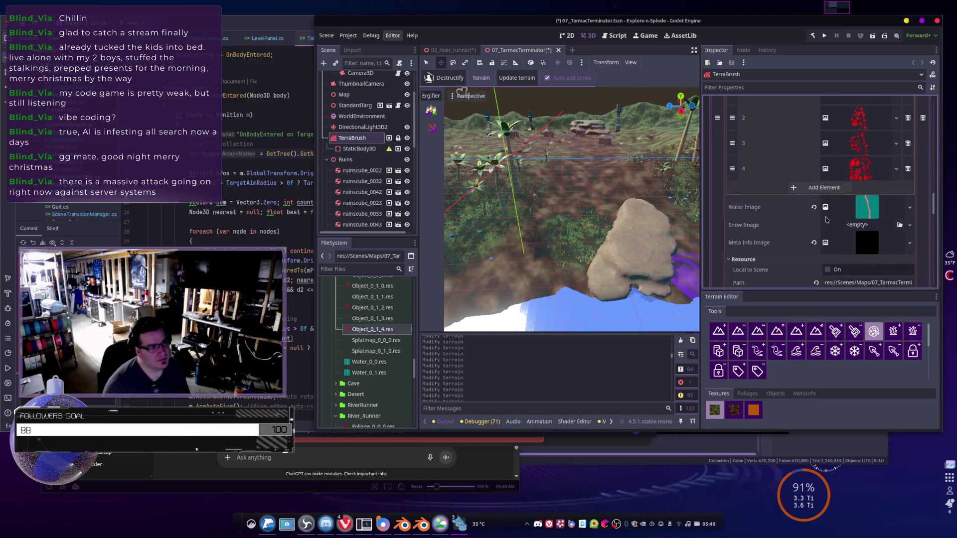
scroll(826, 220, up, 6)
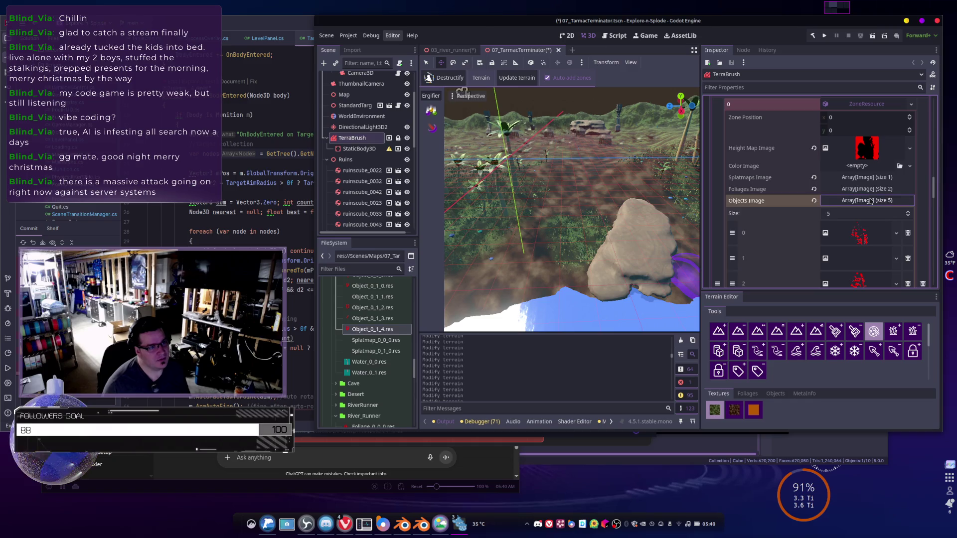
click(870, 201)
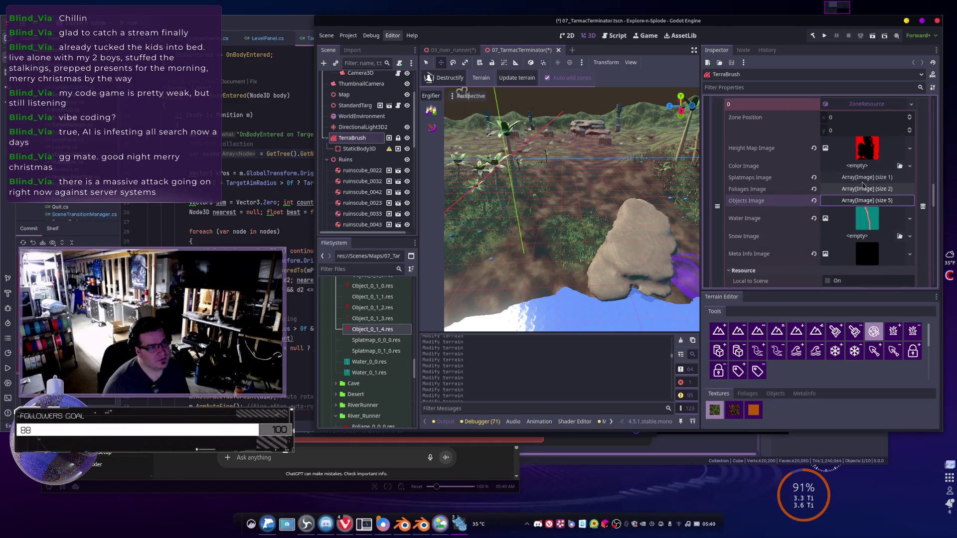
click(863, 177)
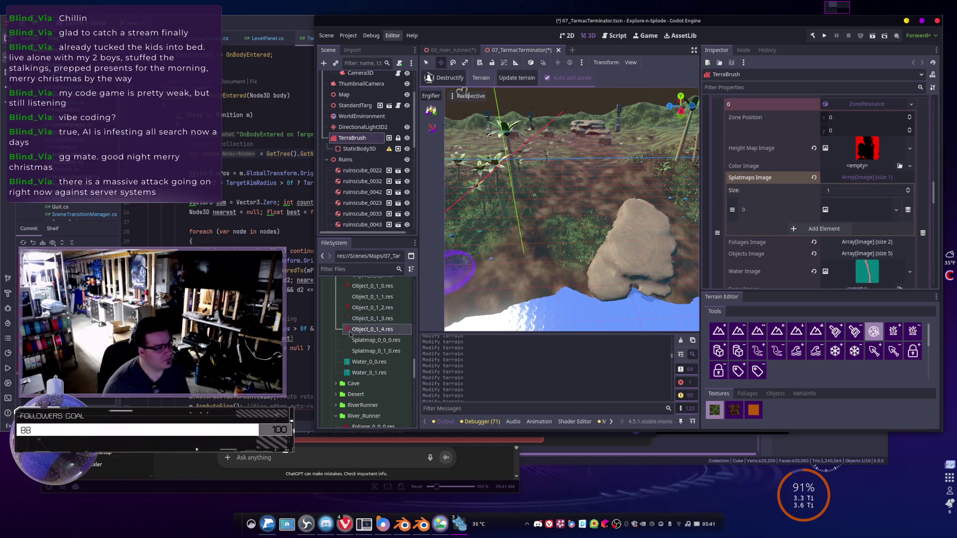
drag(364, 343, 858, 212)
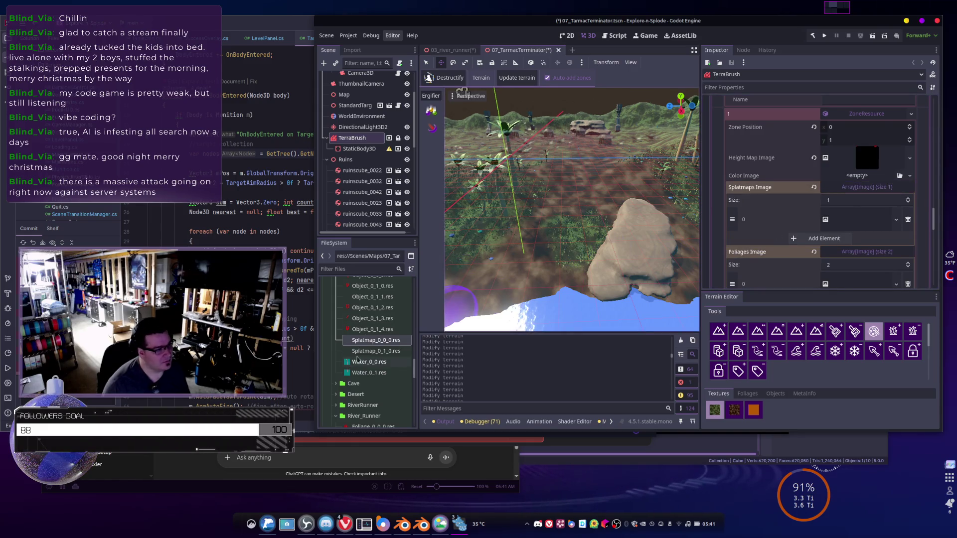
mouse_move(364, 351)
mouse_down()
mouse_move(822, 219)
mouse_move(851, 220)
mouse_up()
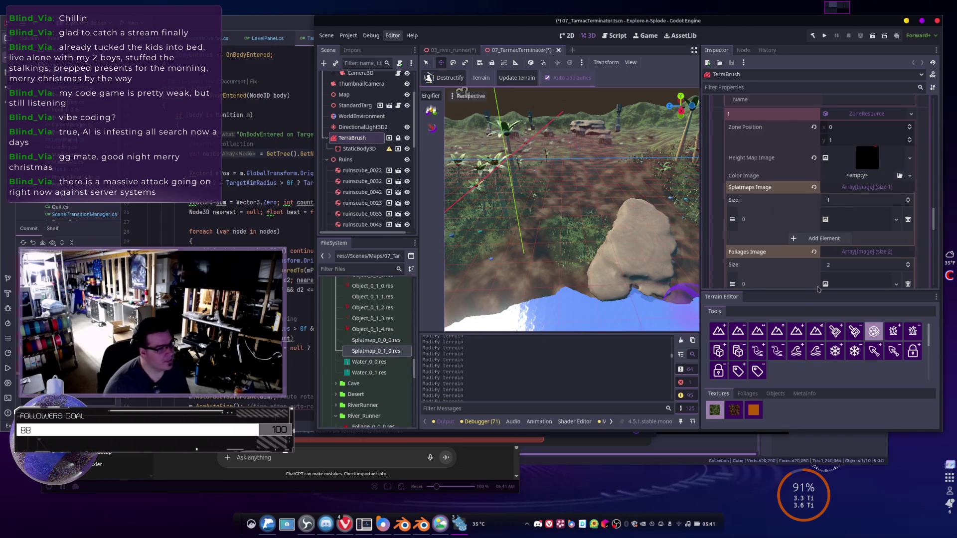
- Assign Water_0_1.res as the zone's water image
scroll(838, 234, down, 3)
scroll(839, 233, down, 10)
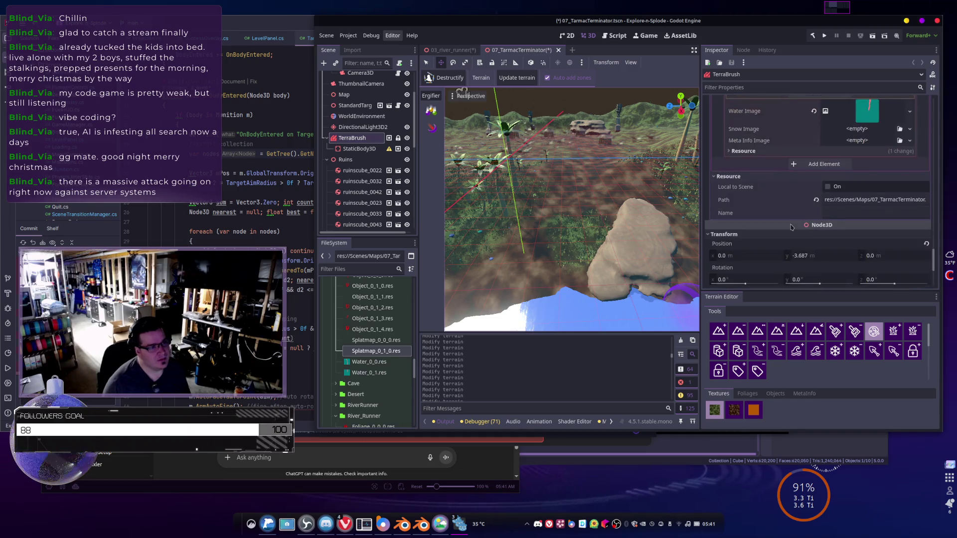
scroll(842, 165, up, 2)
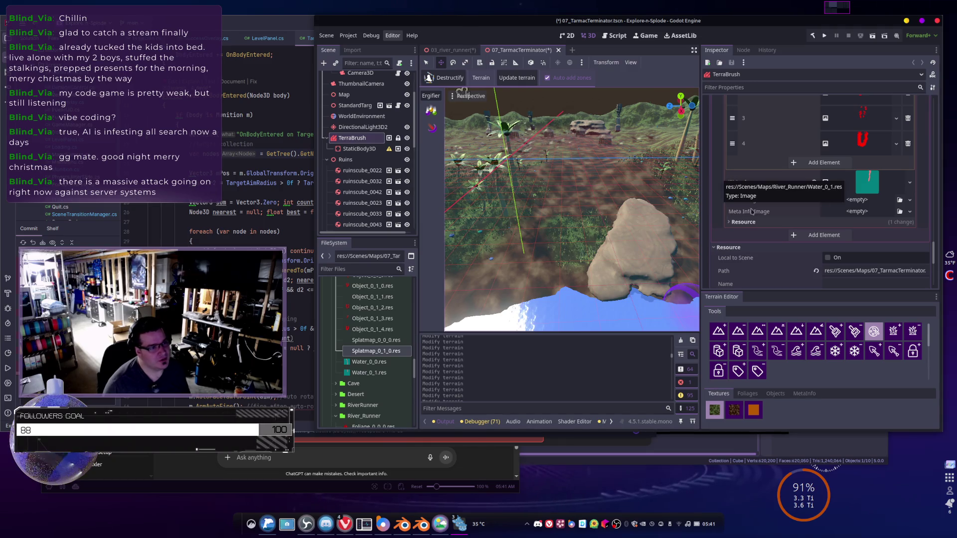
mouse_move(362, 375)
mouse_down()
mouse_move(870, 209)
mouse_move(862, 188)
mouse_up()
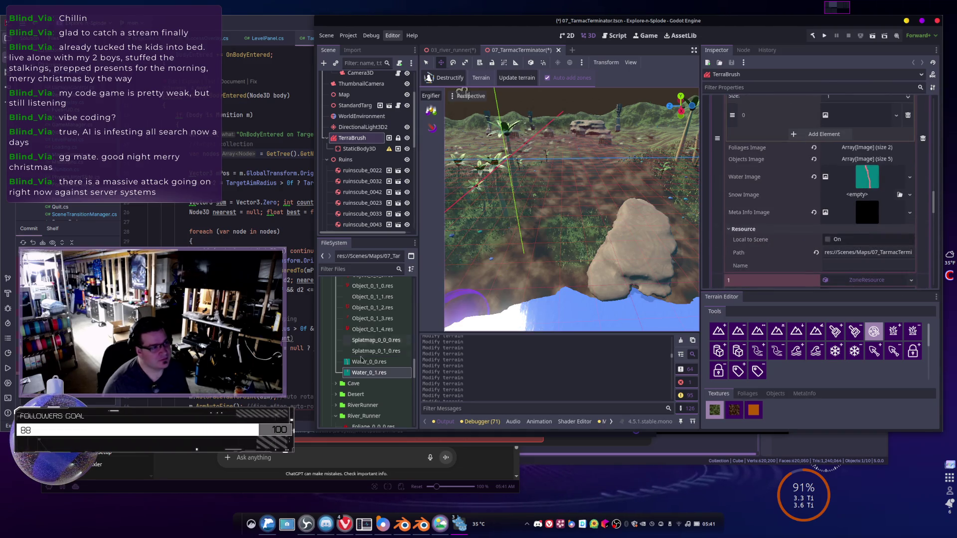
- Select Water_0_0.res and fold away the object images list to reach the image settings
click(374, 367)
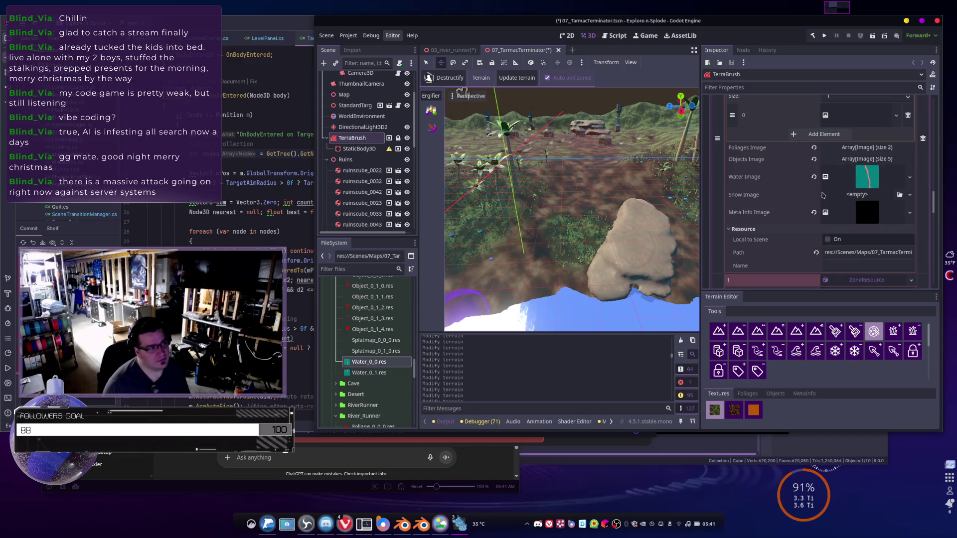
scroll(394, 363, up, 5)
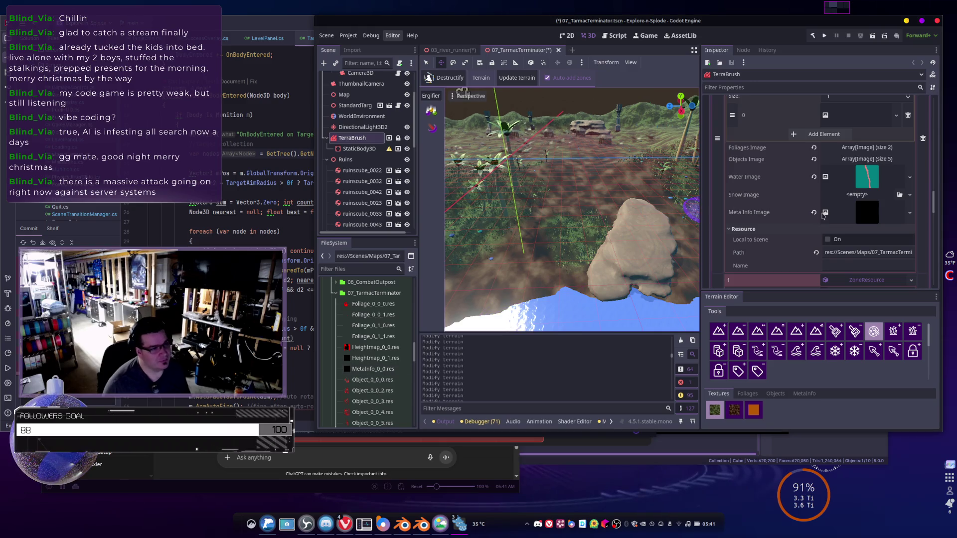
scroll(818, 222, up, 4)
scroll(818, 223, up, 5)
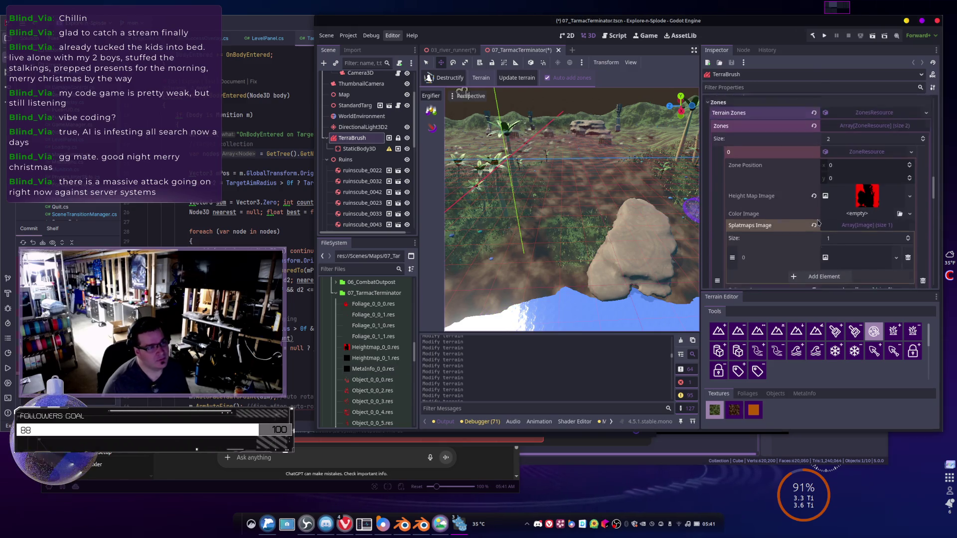
scroll(812, 234, down, 10)
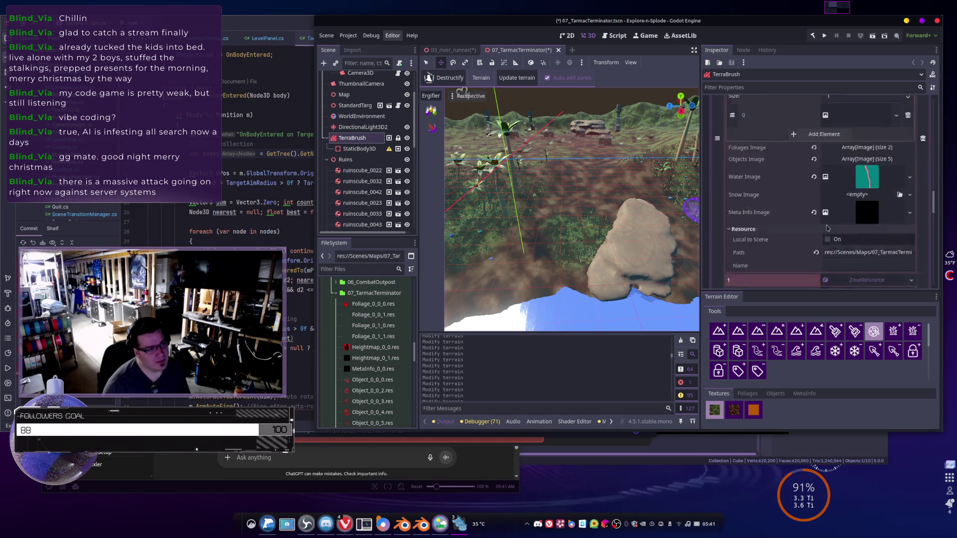
scroll(818, 229, up, 3)
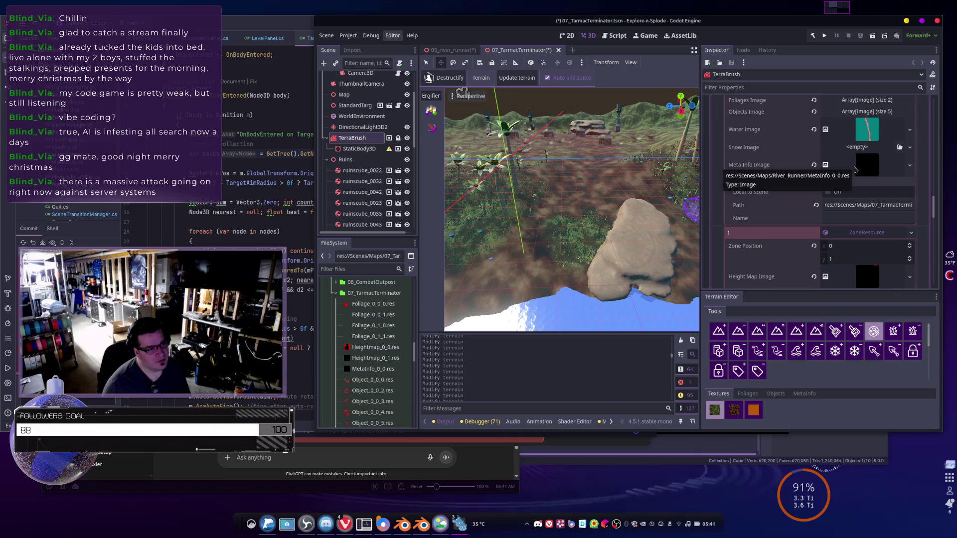
click(852, 233)
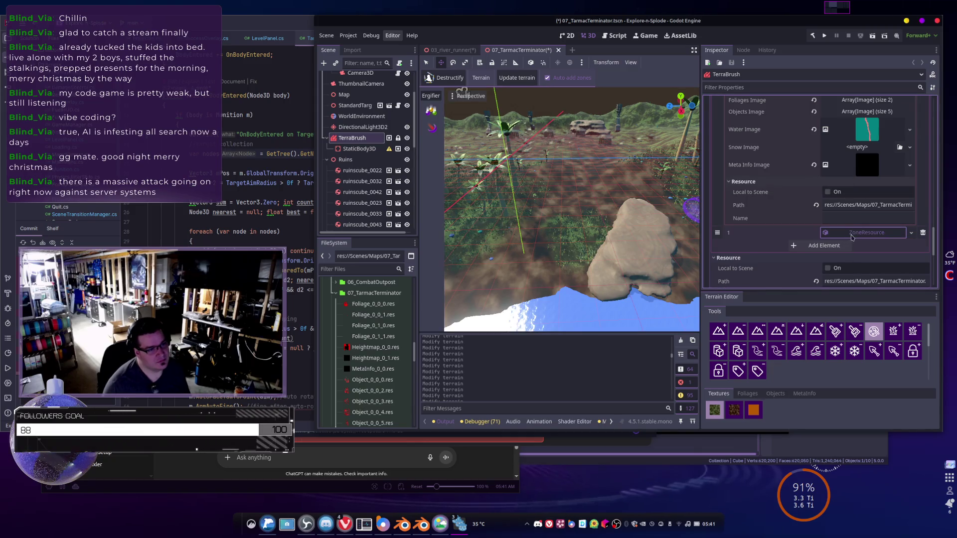
click(851, 237)
scroll(854, 199, down, 5)
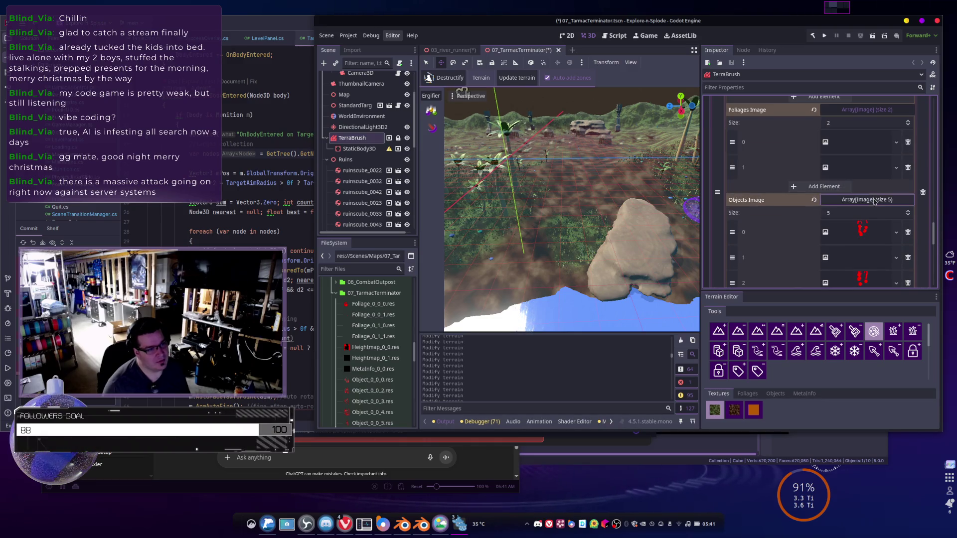
click(867, 199)
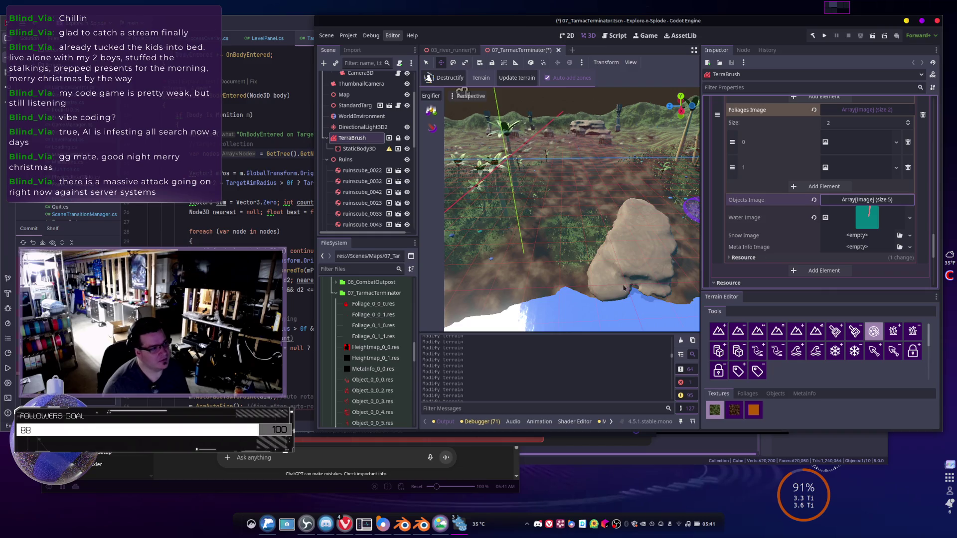
- Assign MetaInfo_0_0.res as the terrain's Meta Info Image
mouse_move(375, 374)
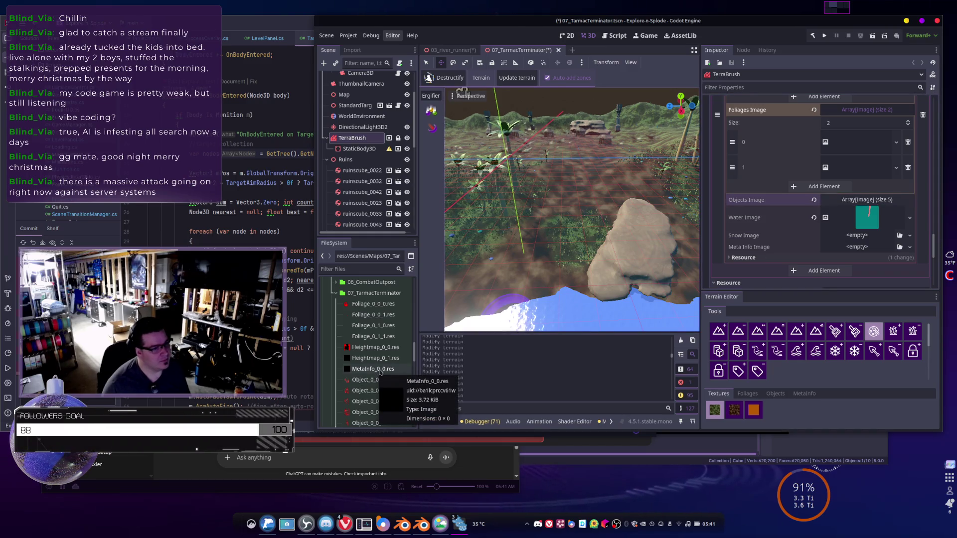
scroll(789, 244, up, 4)
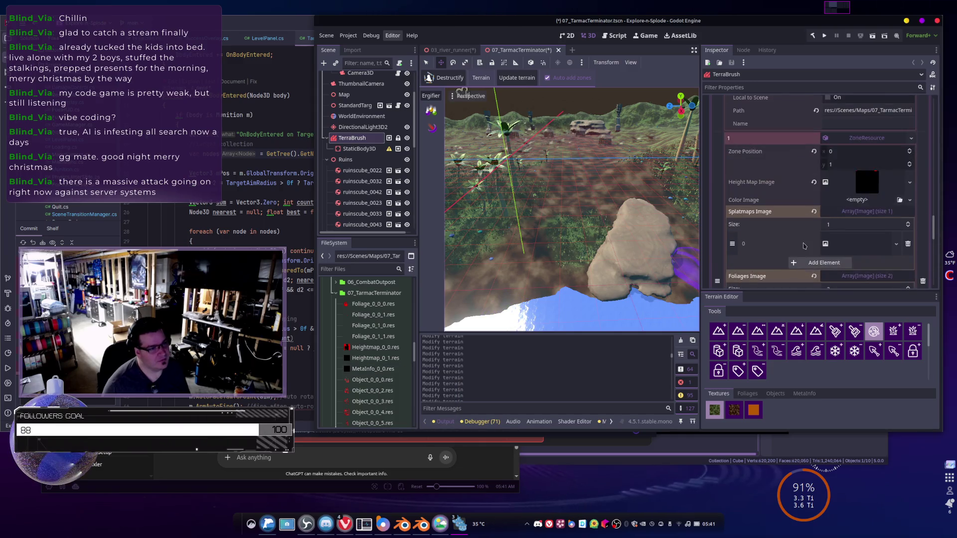
scroll(840, 248, down, 4)
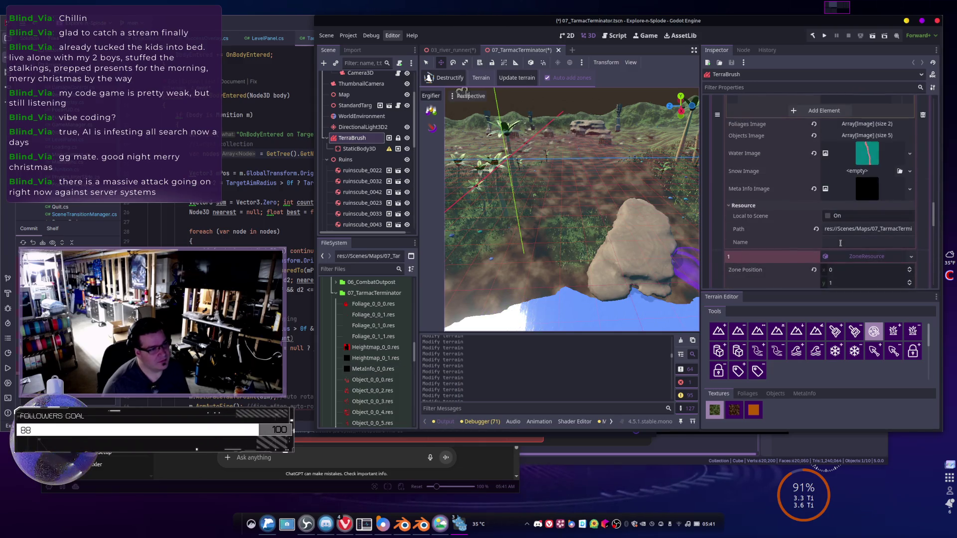
scroll(841, 243, up, 1)
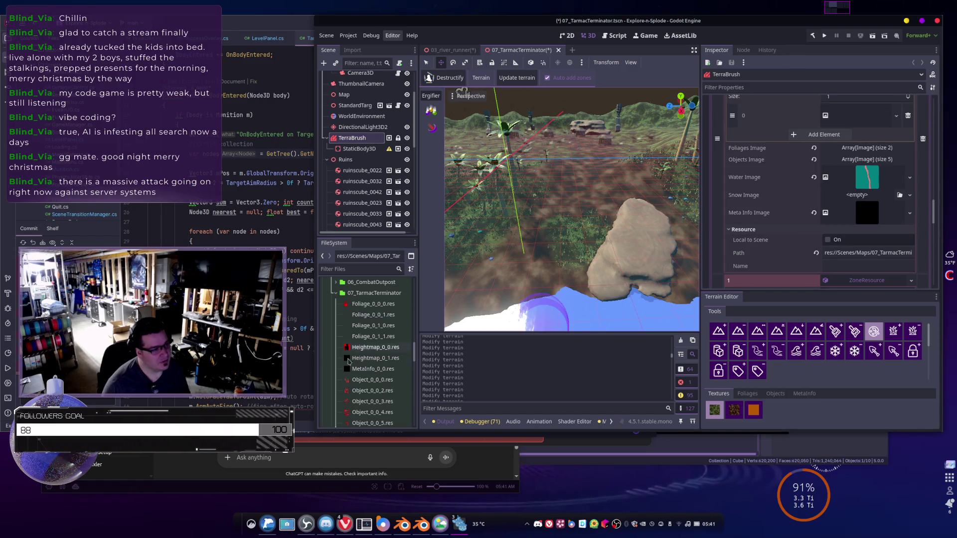
drag(365, 373, 869, 213)
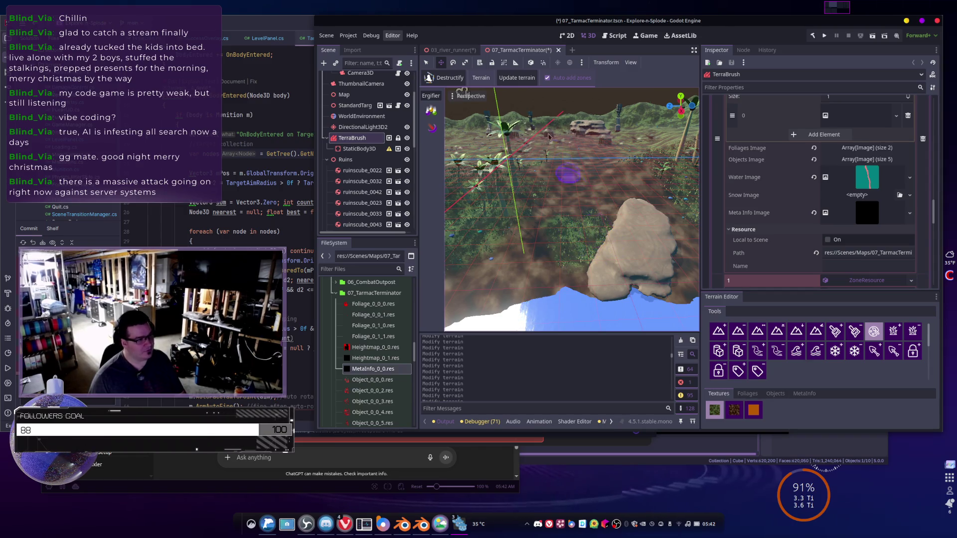
- Rebuild the terrain with Update terrain and choose the second ground texture
click(527, 80)
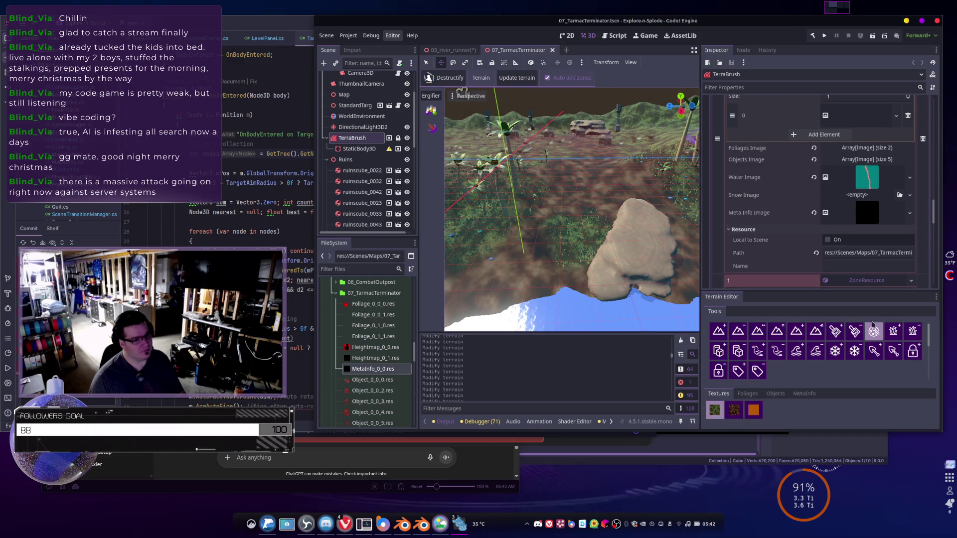
click(735, 411)
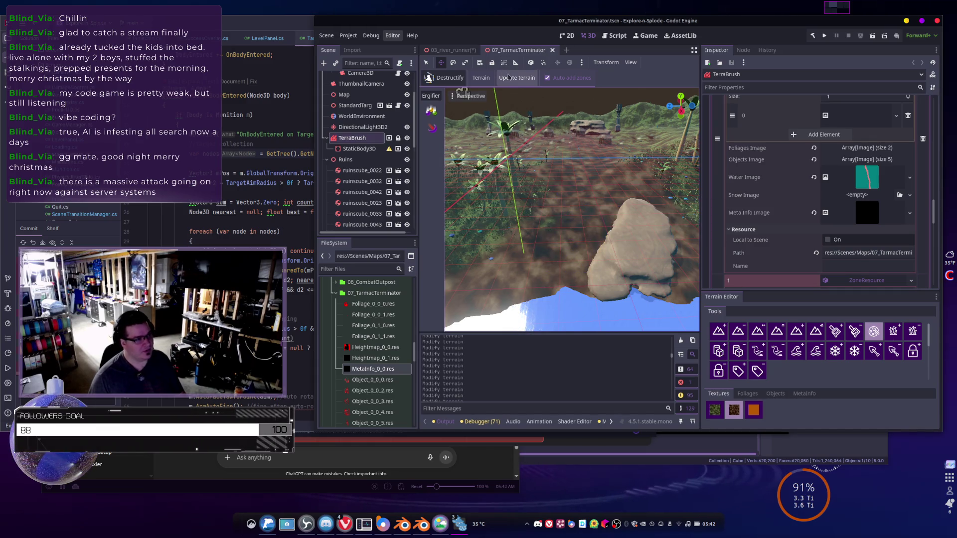
- Switch to the 03_river_runner scene and rebuild its terrain
click(451, 49)
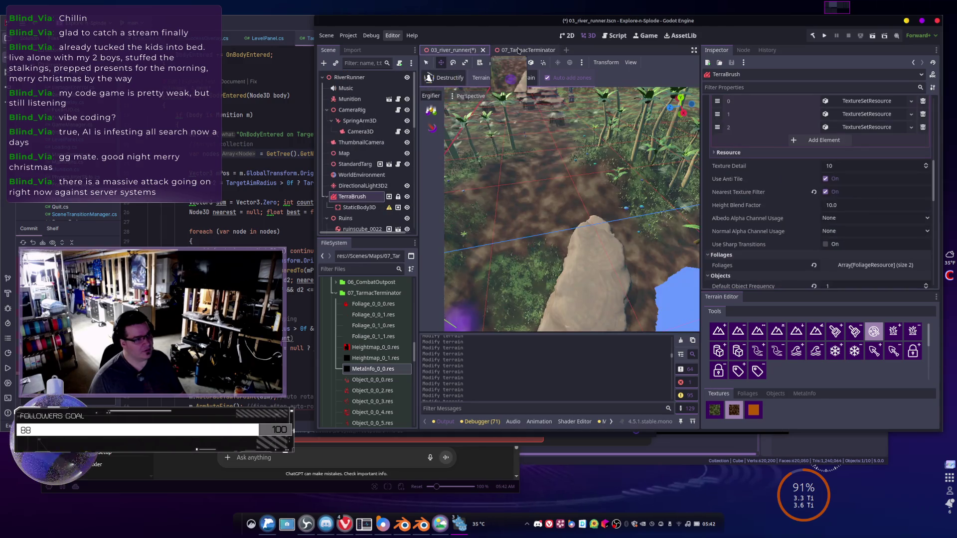
click(519, 50)
click(463, 50)
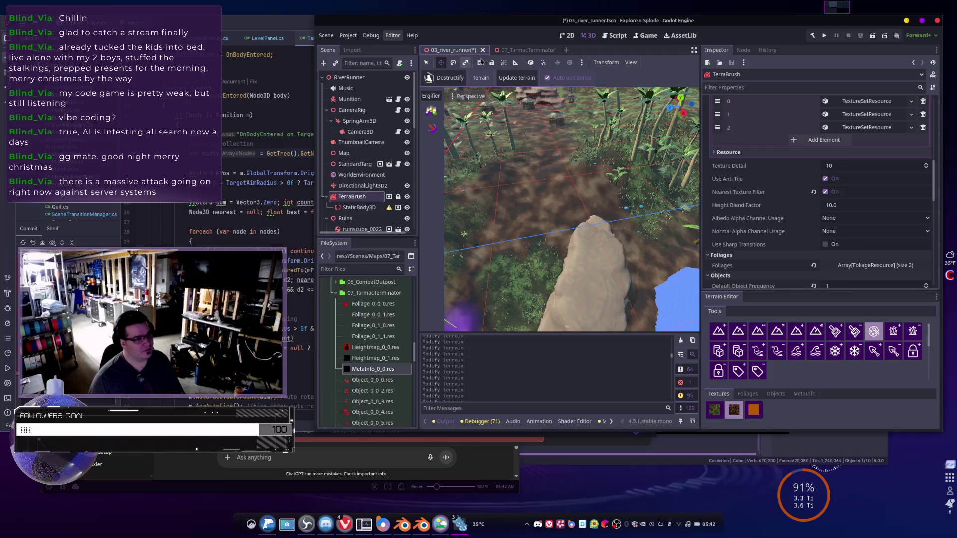
click(515, 81)
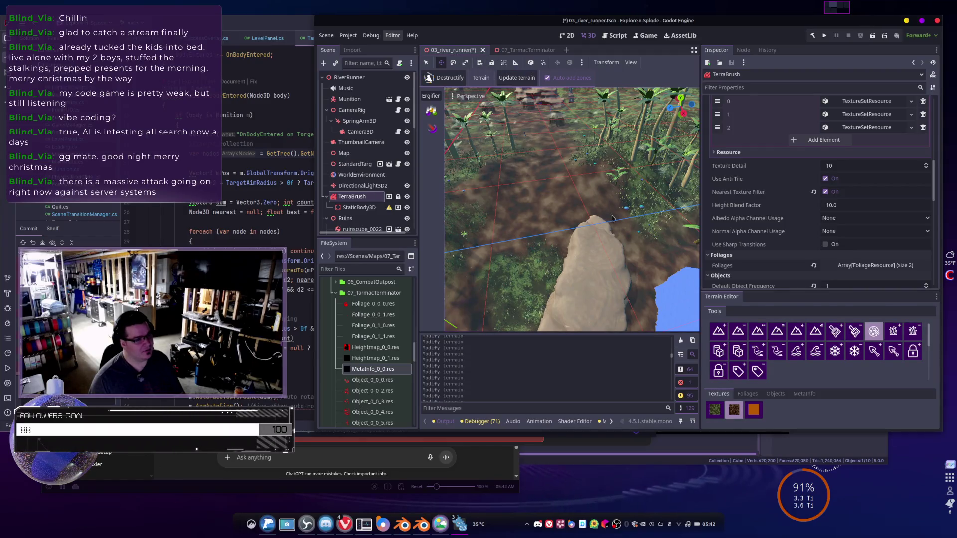
- Inspect the river runner terrain, save it, and return to 07_TarmacTerminator
scroll(557, 267, down, 10)
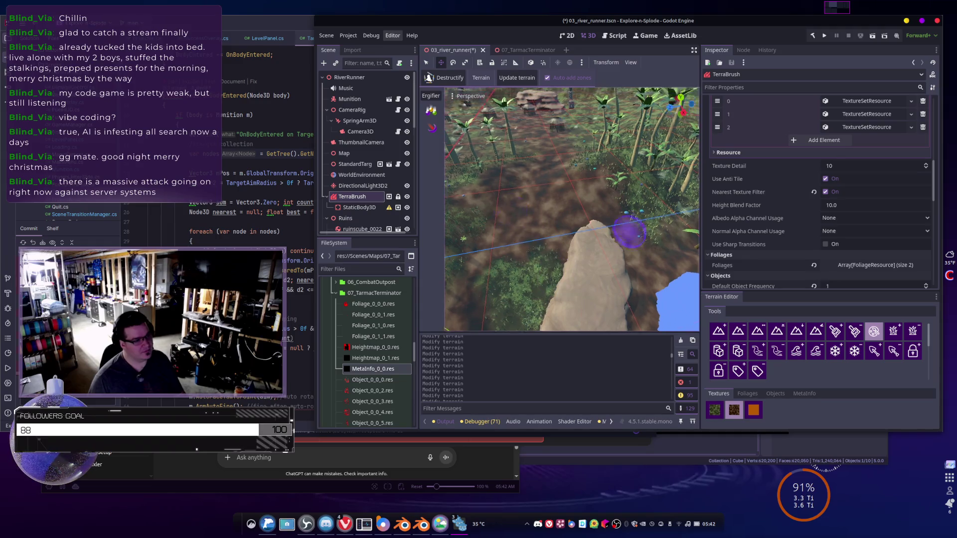
scroll(572, 209, up, 10)
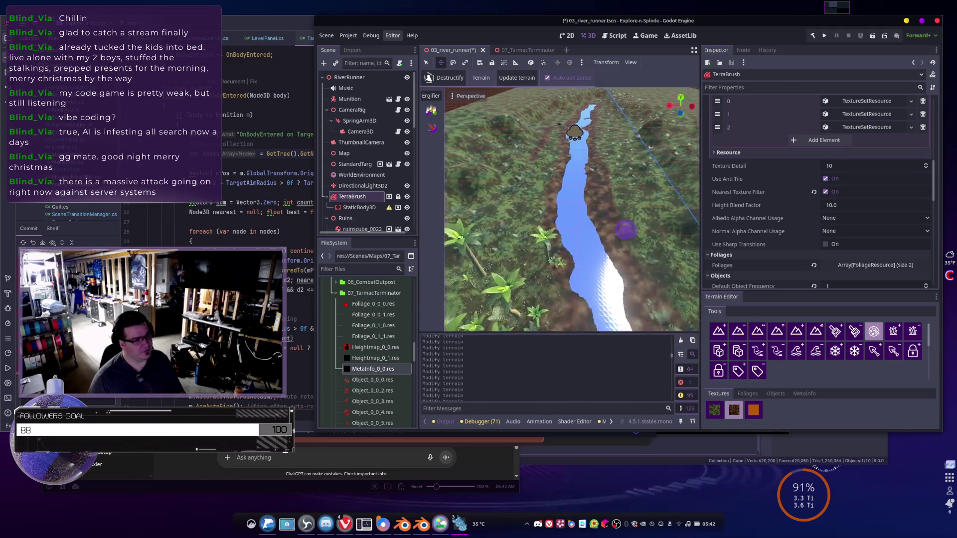
scroll(623, 226, up, 5)
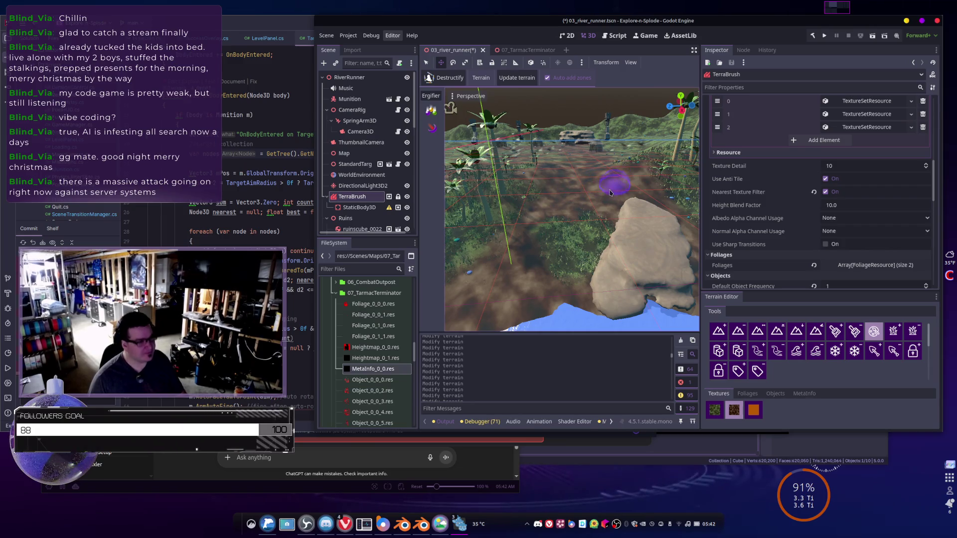
scroll(623, 216, up, 2)
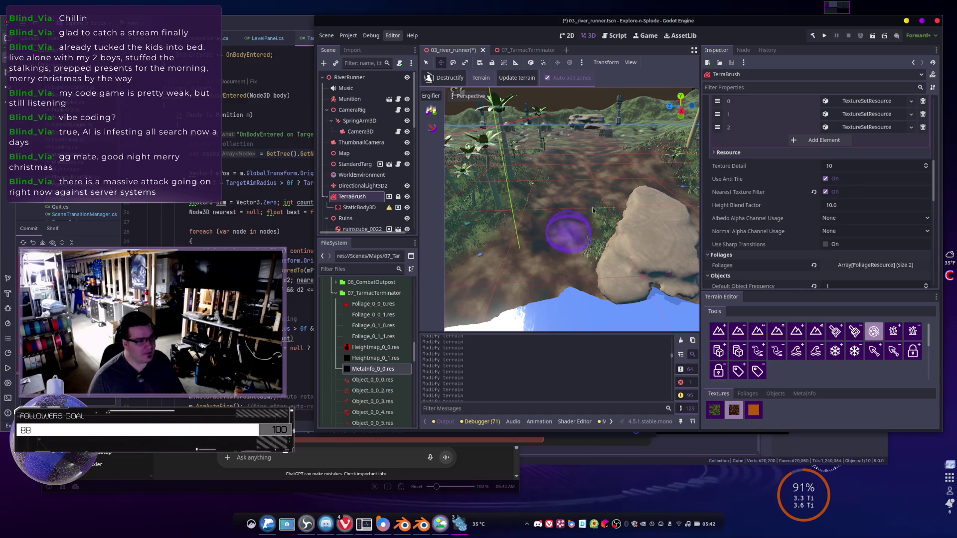
scroll(641, 224, up, 5)
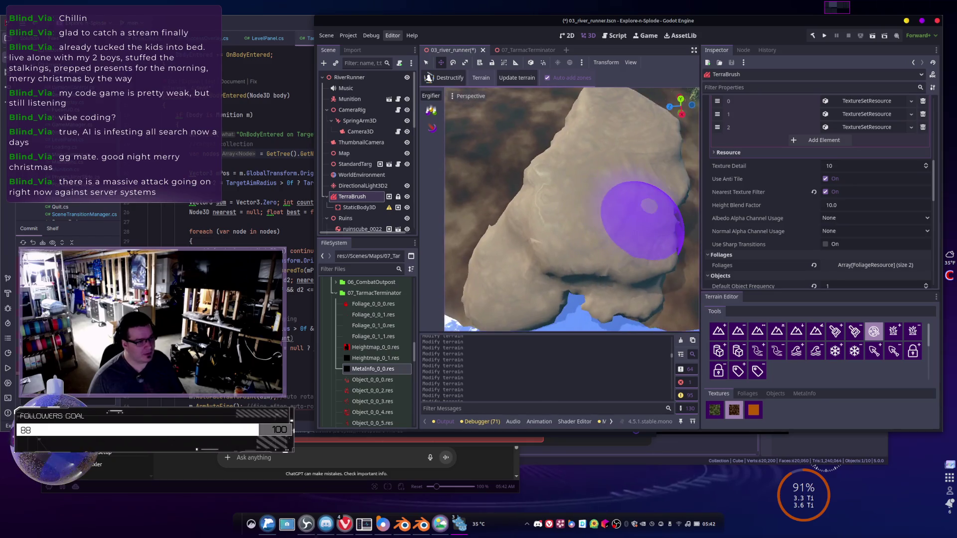
mouse_move(641, 220)
mouse_down()
mouse_move(672, 214)
mouse_move(663, 244)
mouse_move(623, 220)
mouse_move(633, 209)
mouse_move(645, 222)
mouse_up()
scroll(633, 209, down, 5)
drag(515, 207, 542, 230)
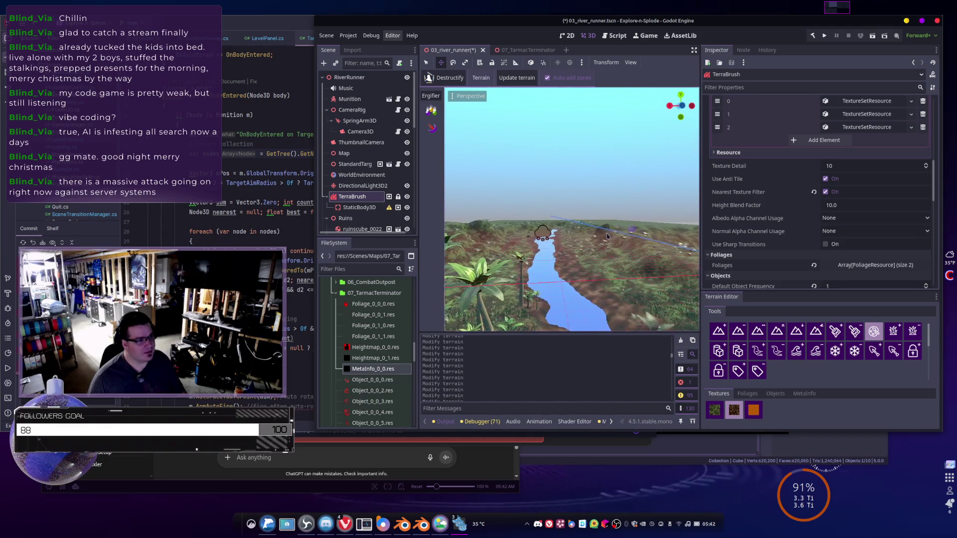
key(ctrl+s)
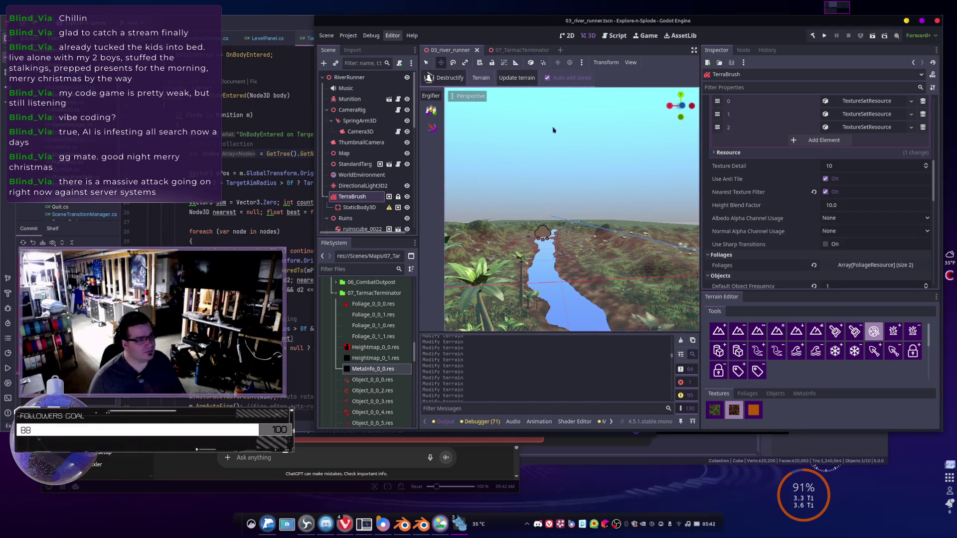
click(518, 50)
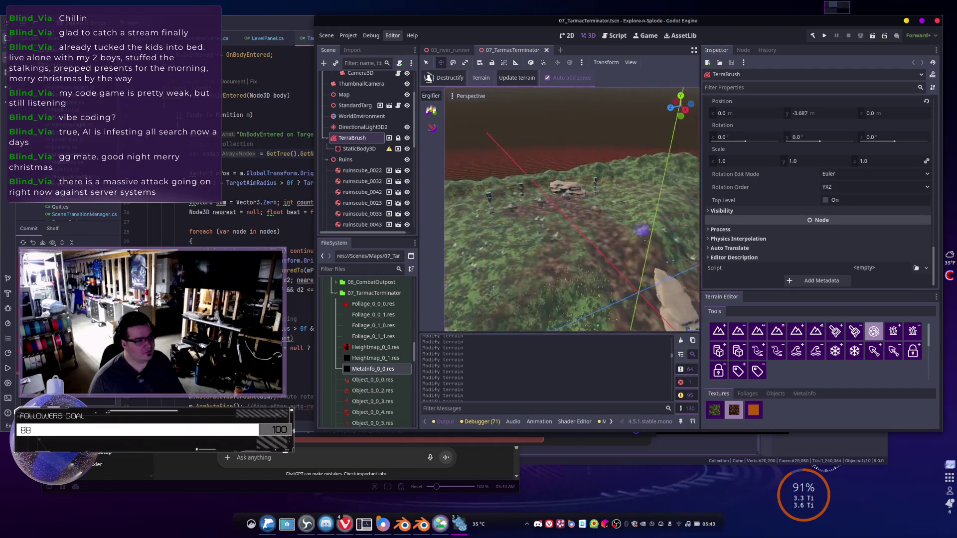
- Fly low over the palm-covered terrain and select the second Terrain Editor tool
key(w)
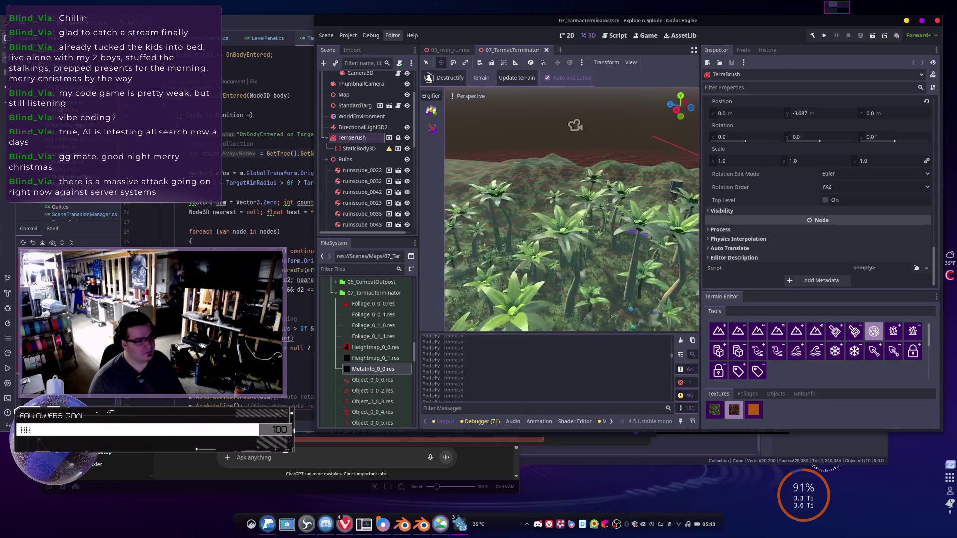
key(w)
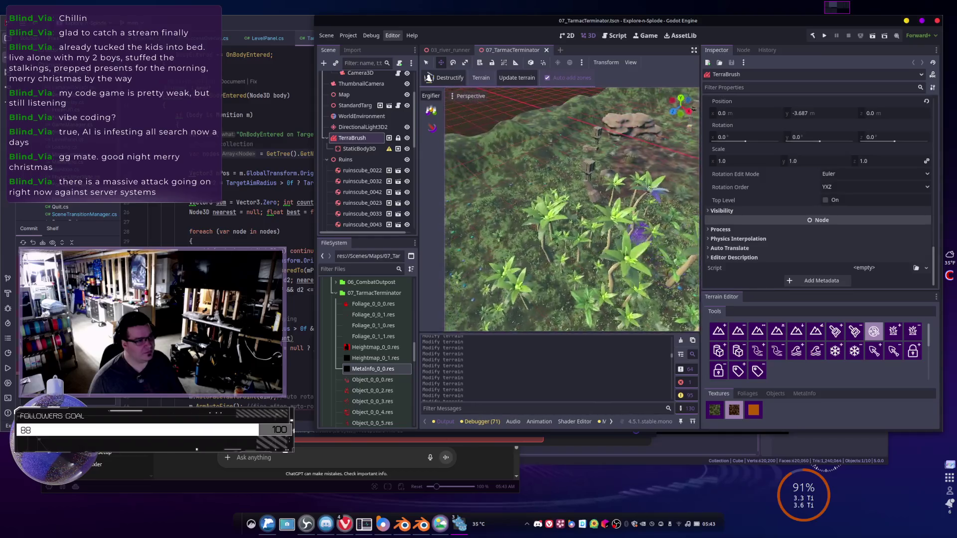
key(w)
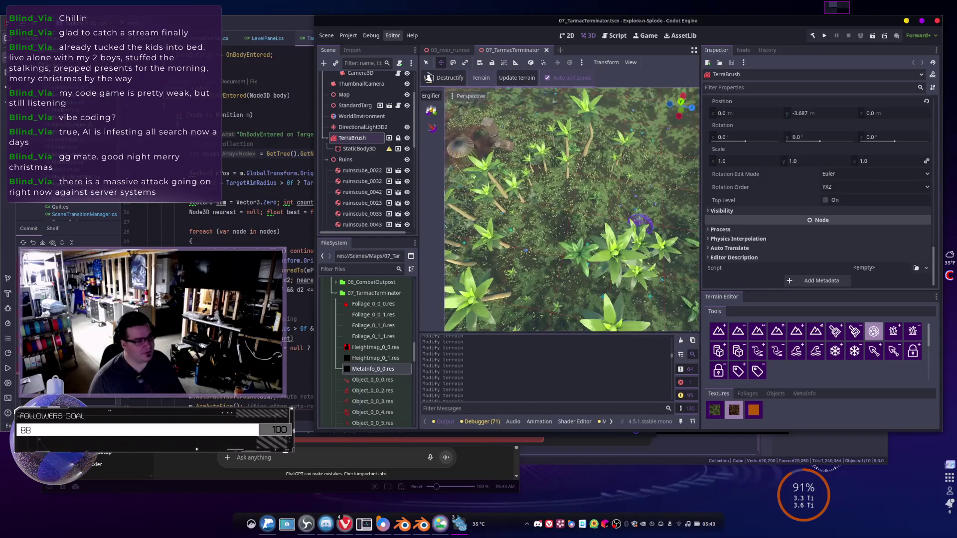
key(w)
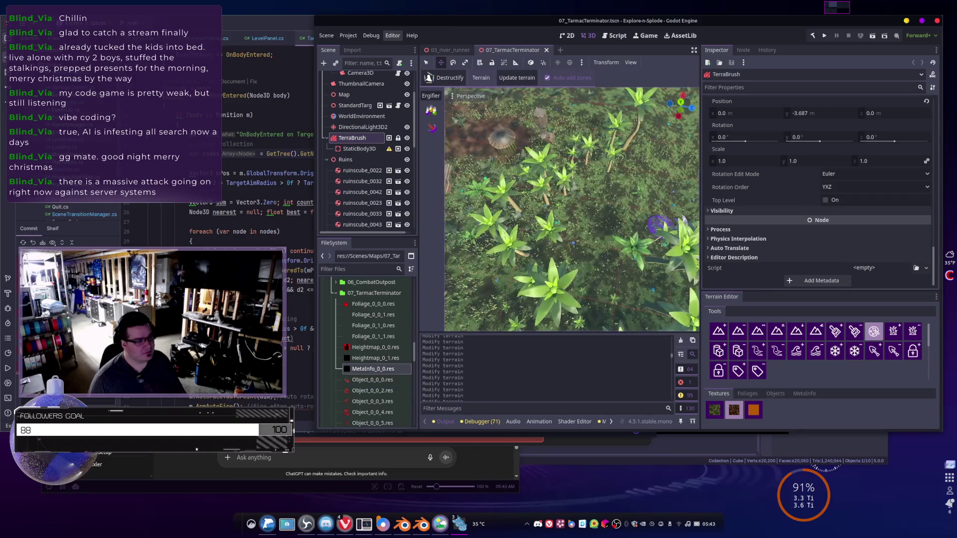
key(w)
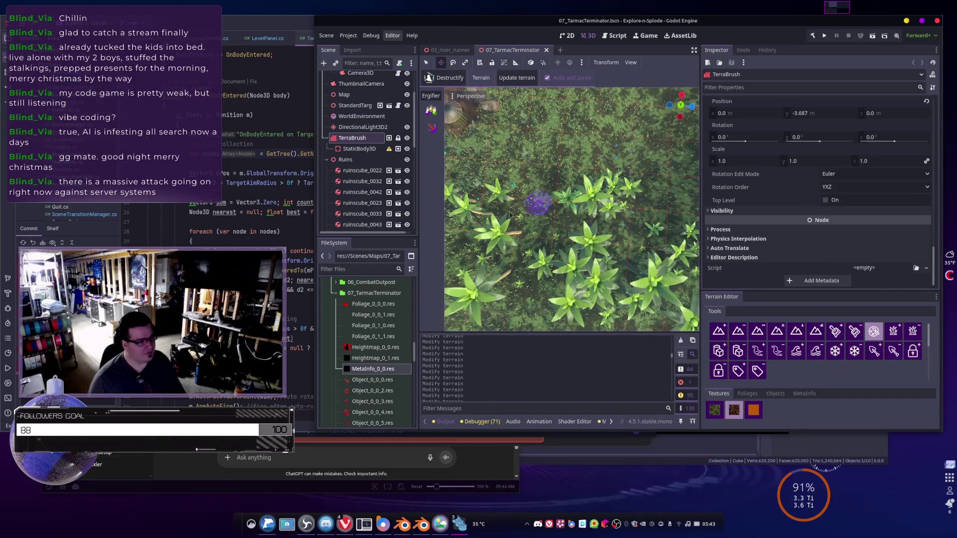
click(745, 331)
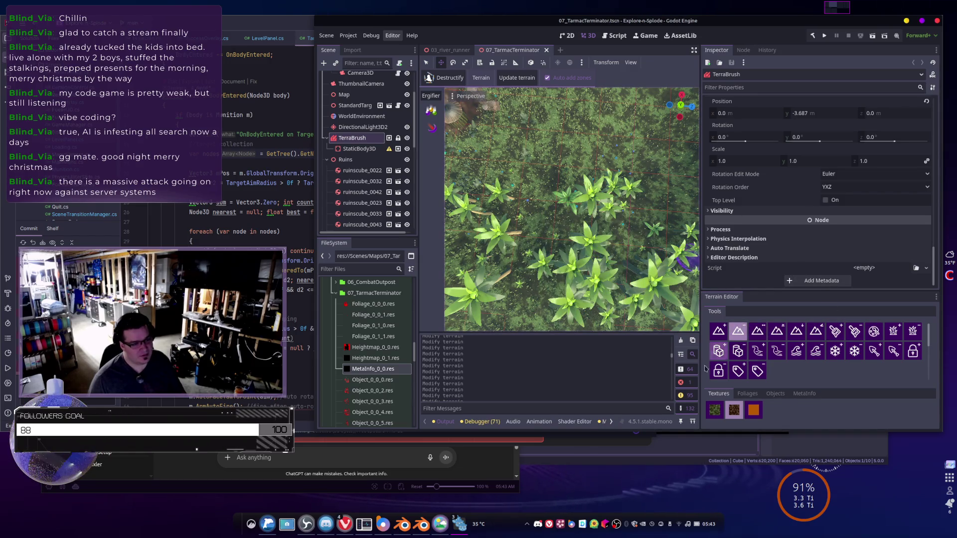
- Flatten a patch of ground among the palms with the Set terrain height tool
click(798, 332)
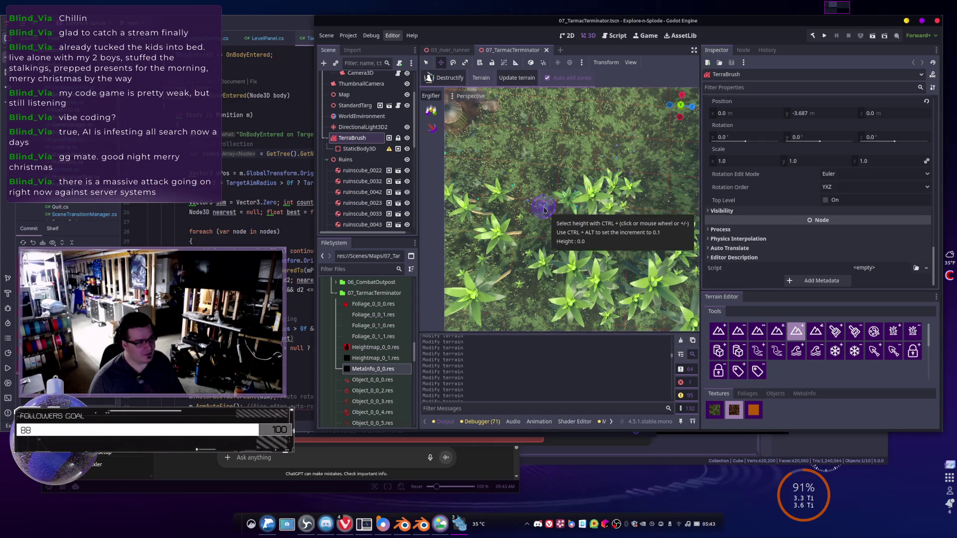
mouse_move(545, 210)
mouse_down()
mouse_move(570, 201)
mouse_move(581, 238)
mouse_move(589, 222)
mouse_move(629, 232)
mouse_up()
key(KP_2)
key(KP_2)
key(KP_2)
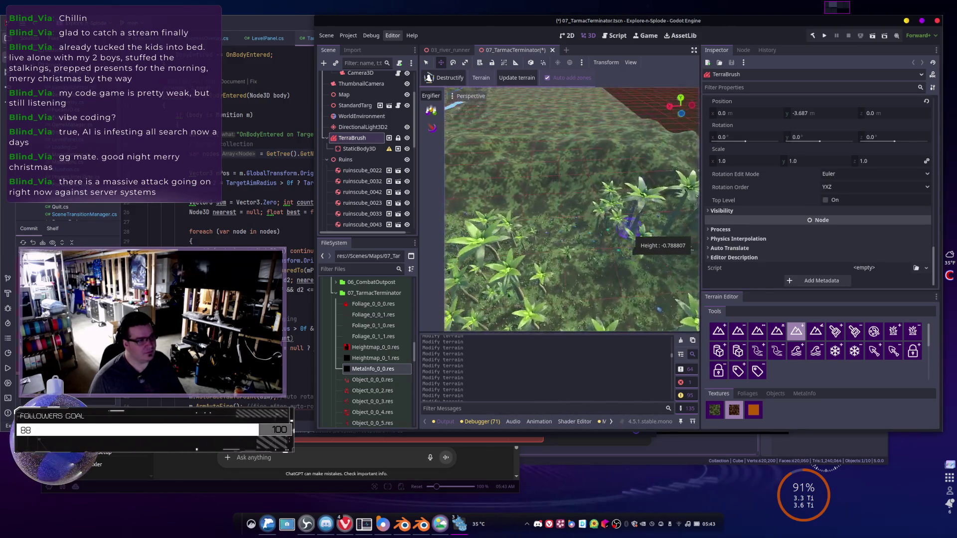
mouse_move(629, 227)
mouse_down()
mouse_move(524, 207)
mouse_move(585, 205)
mouse_move(629, 228)
mouse_up()
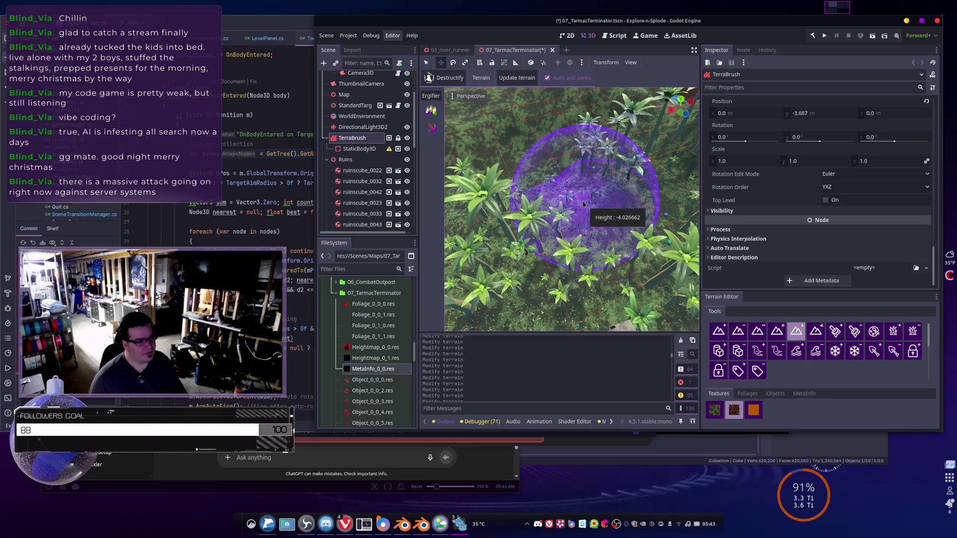
- Orbit over the flattened ground and palms to check the result
drag(523, 223, 594, 240)
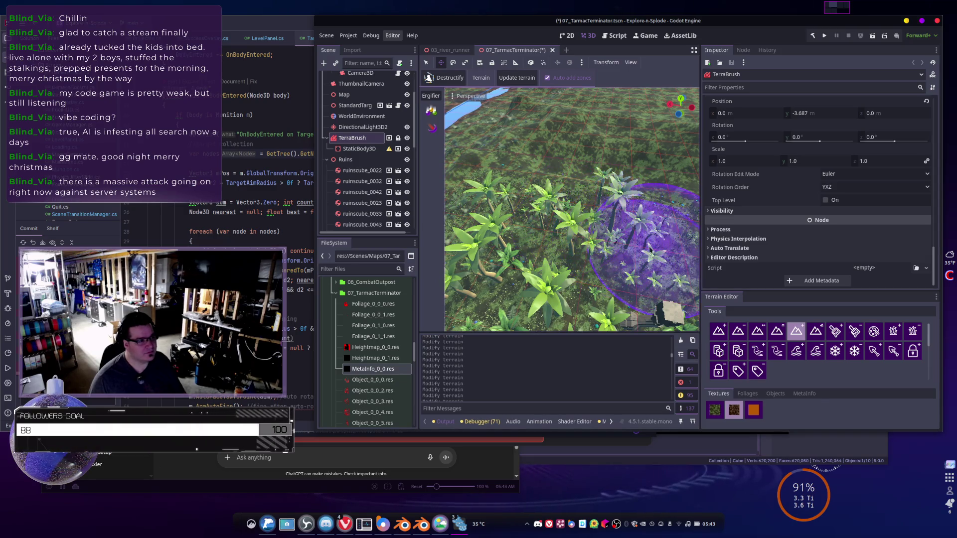
mouse_move(650, 247)
mouse_down()
mouse_move(618, 219)
mouse_move(631, 255)
mouse_up()
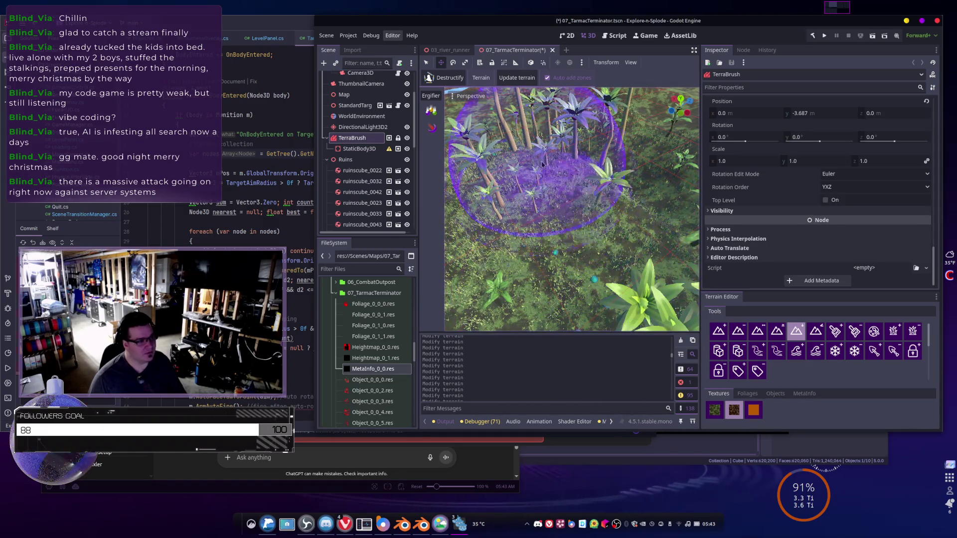
drag(536, 147, 550, 181)
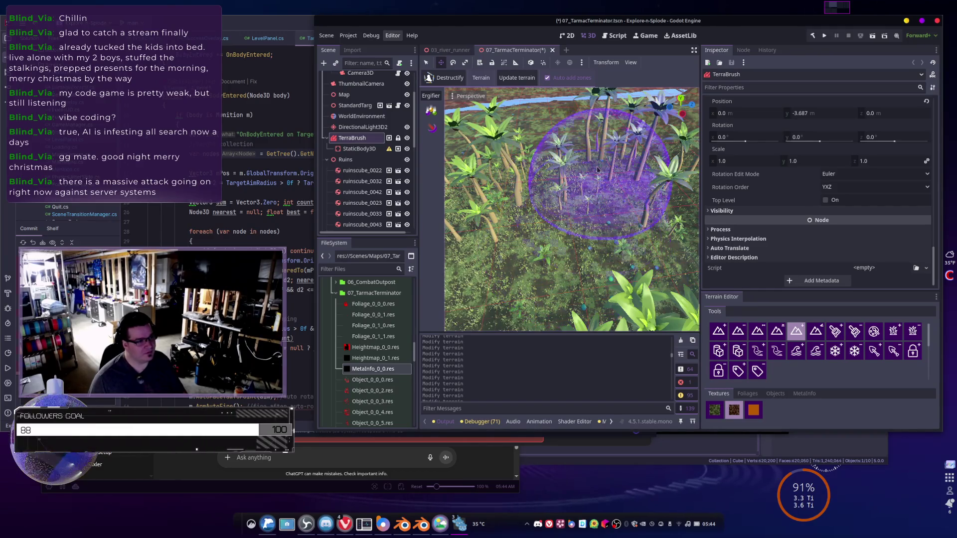
drag(601, 223, 555, 210)
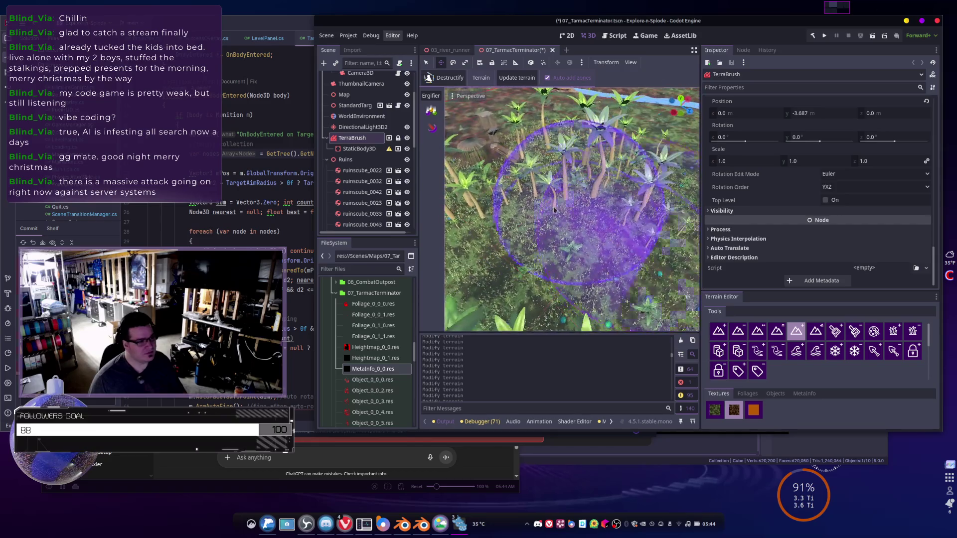
drag(522, 241, 578, 188)
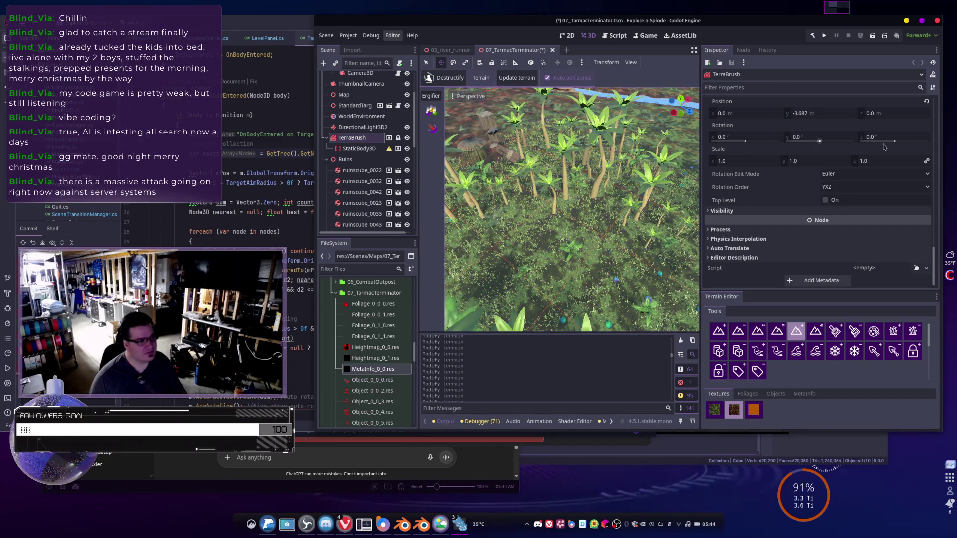
mouse_move(676, 190)
mouse_down()
mouse_move(645, 245)
mouse_move(683, 160)
mouse_move(630, 278)
mouse_move(628, 227)
mouse_move(545, 239)
mouse_move(546, 219)
mouse_move(638, 242)
mouse_move(652, 181)
mouse_move(503, 160)
mouse_up()
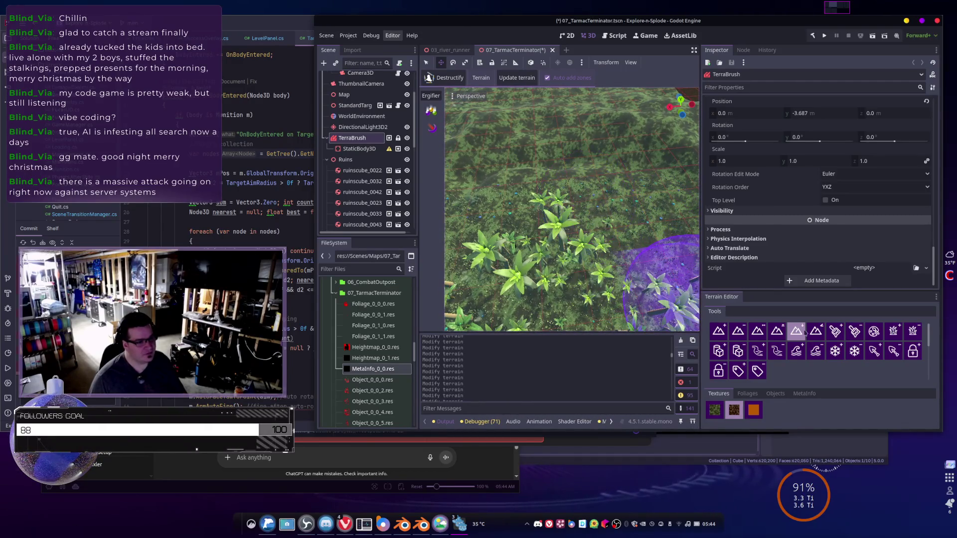
- Erase palm plants and then ferns from the patch with the object brush
click(737, 351)
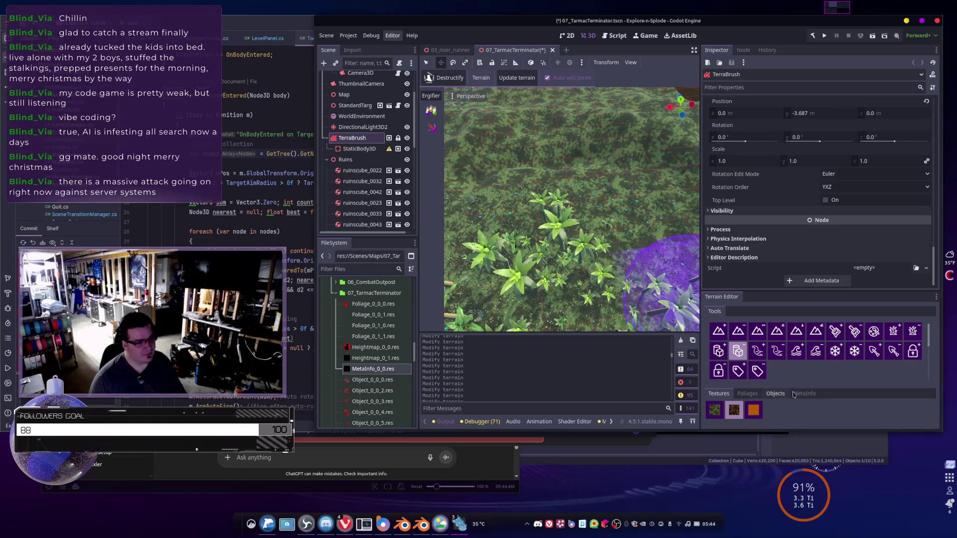
click(775, 394)
click(793, 412)
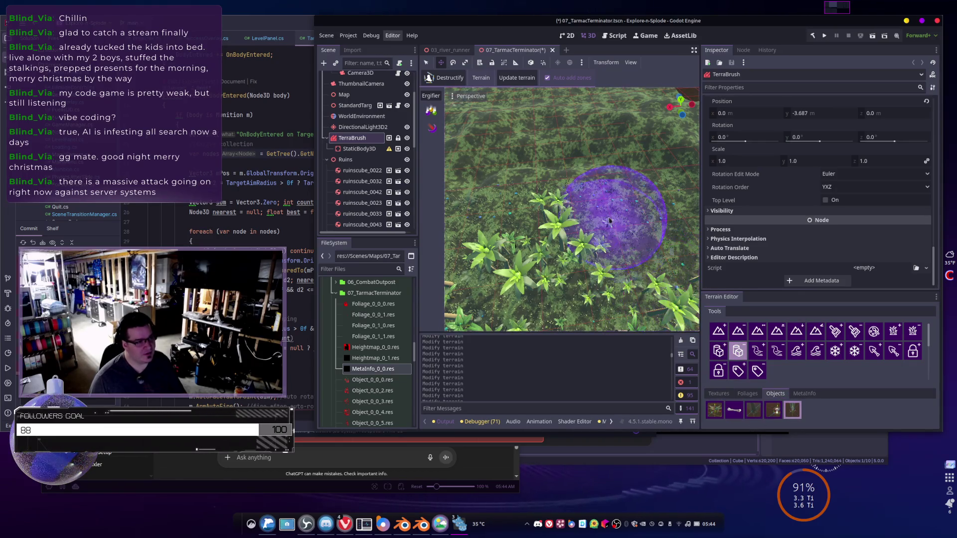
mouse_move(573, 219)
mouse_down()
mouse_move(524, 214)
mouse_move(509, 228)
mouse_move(548, 224)
mouse_up()
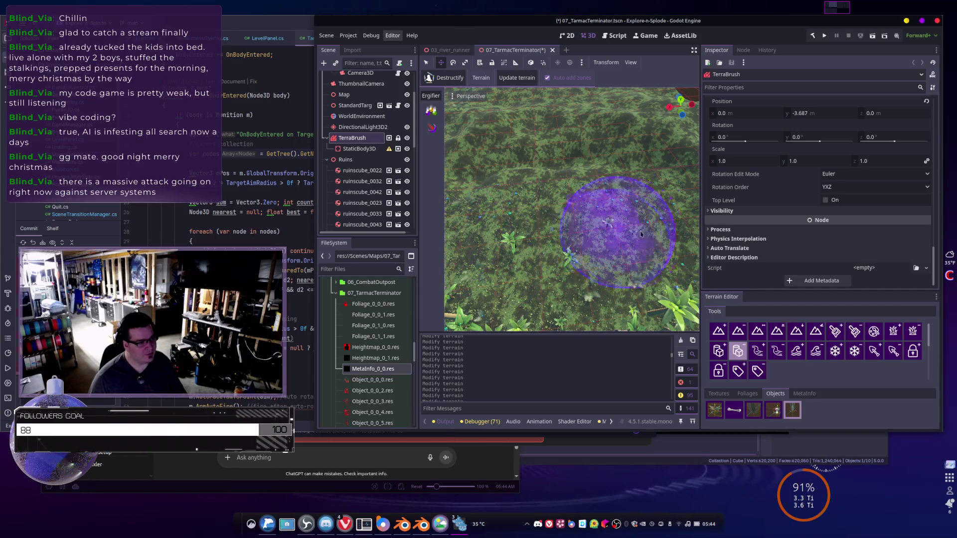
click(771, 413)
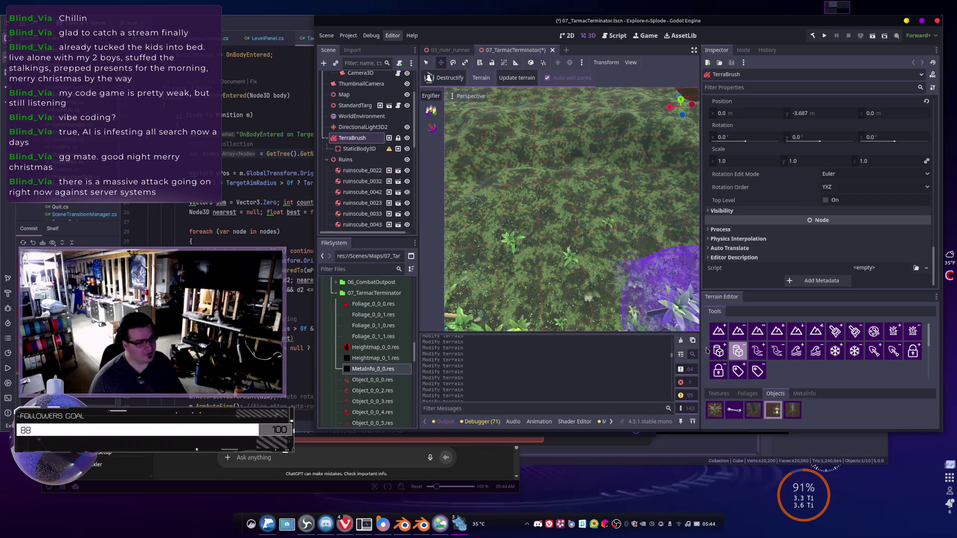
mouse_move(672, 240)
mouse_down()
mouse_move(501, 237)
mouse_move(628, 246)
mouse_up()
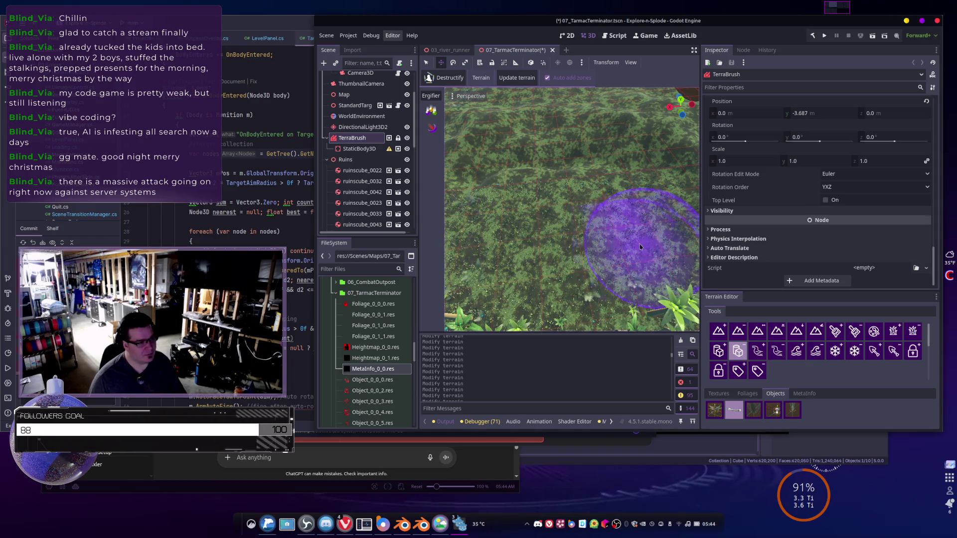
- Select the first object type, look around the ridge, and bring up the texture sets
click(612, 302)
click(720, 412)
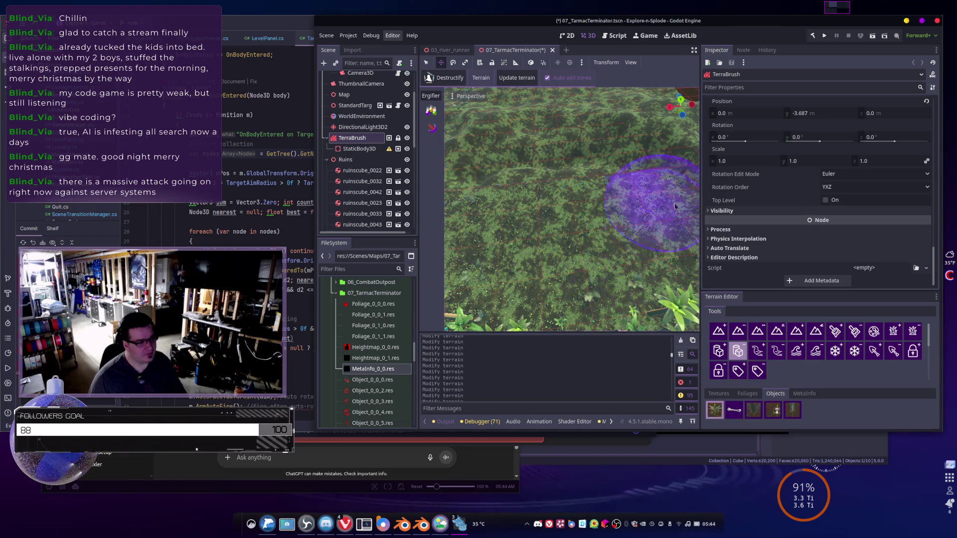
click(504, 236)
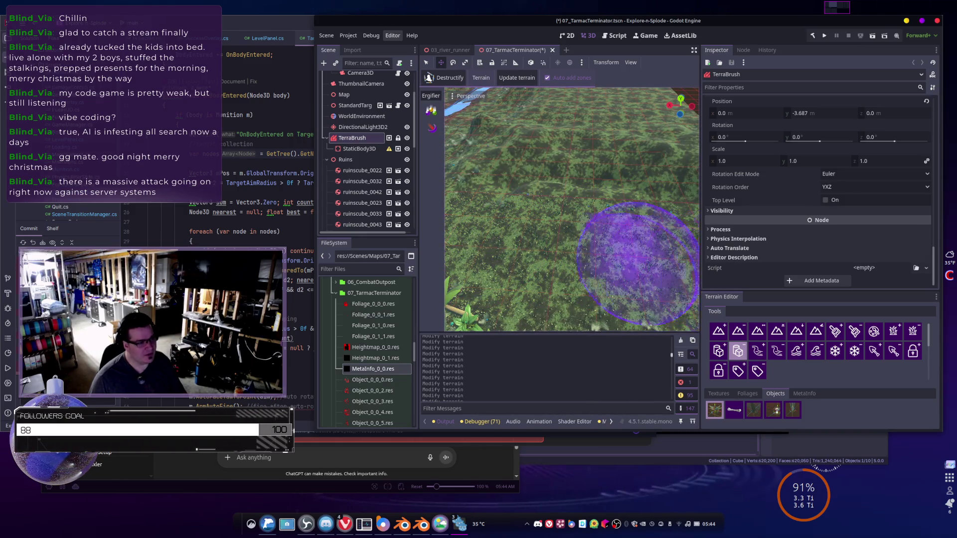
click(623, 230)
scroll(623, 226, up, 3)
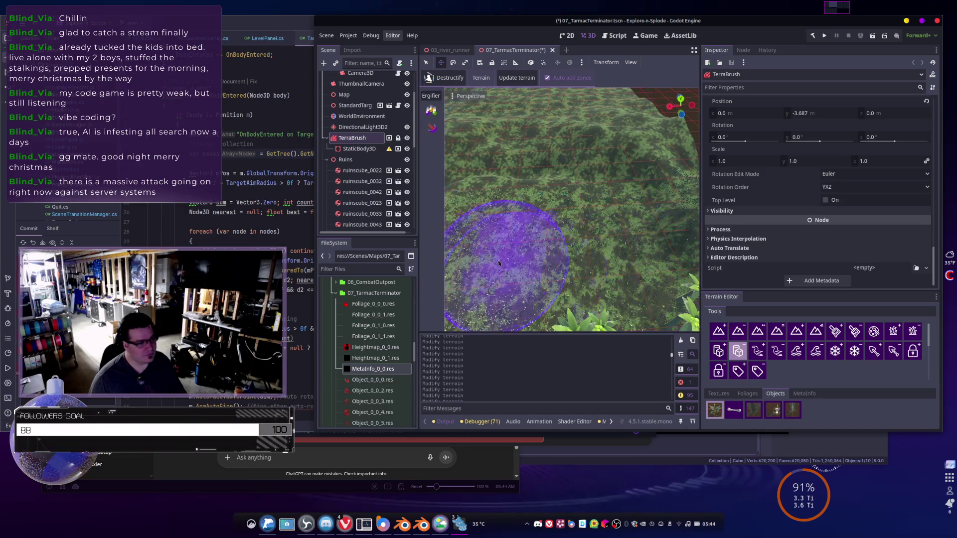
scroll(548, 248, up, 5)
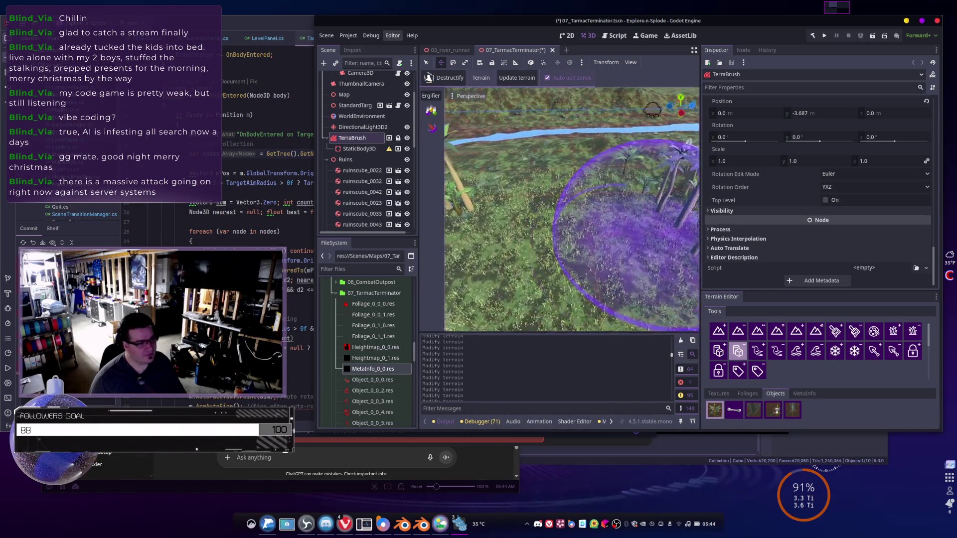
scroll(571, 209, down, 5)
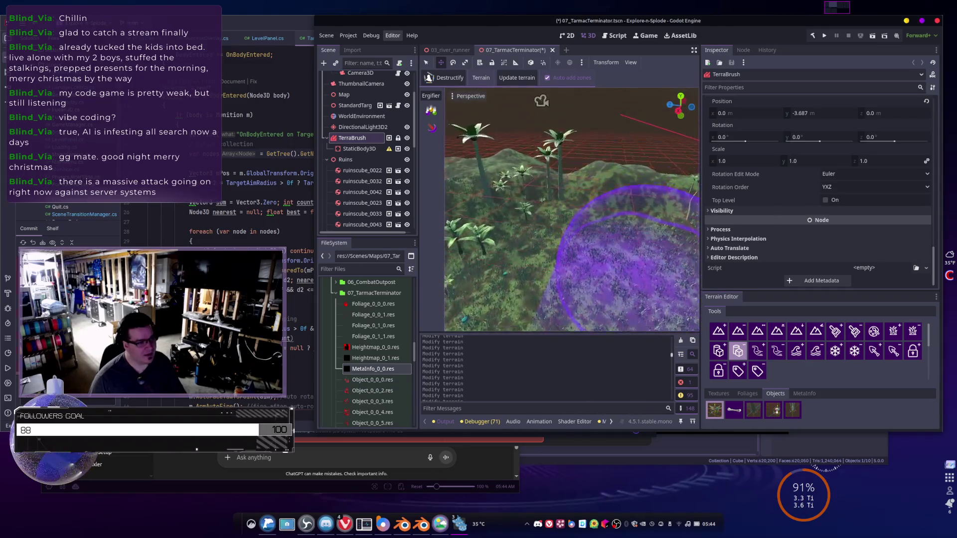
scroll(618, 234, up, 3)
click(720, 396)
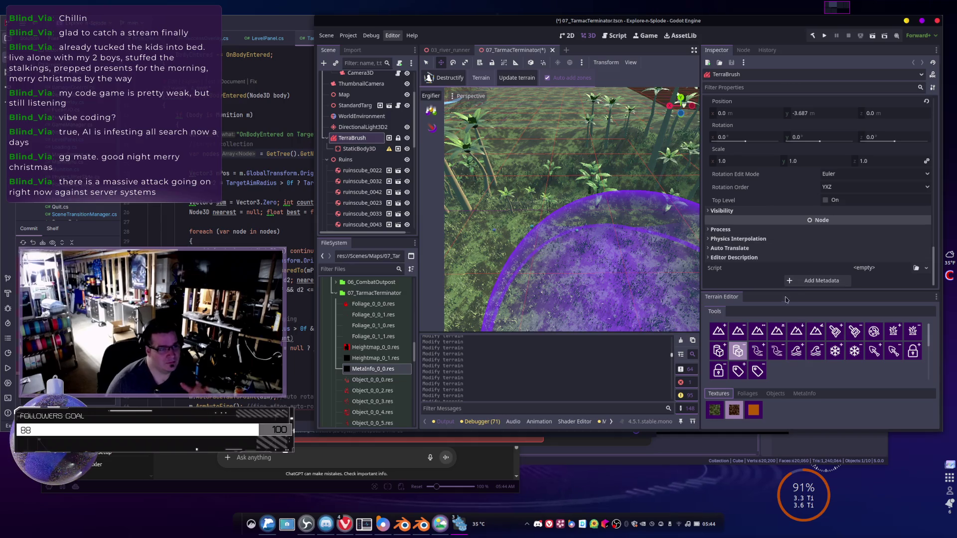
- Add a fourth slot to the TerraBrush Texture Sets and create a new texture set in it
scroll(772, 207, up, 10)
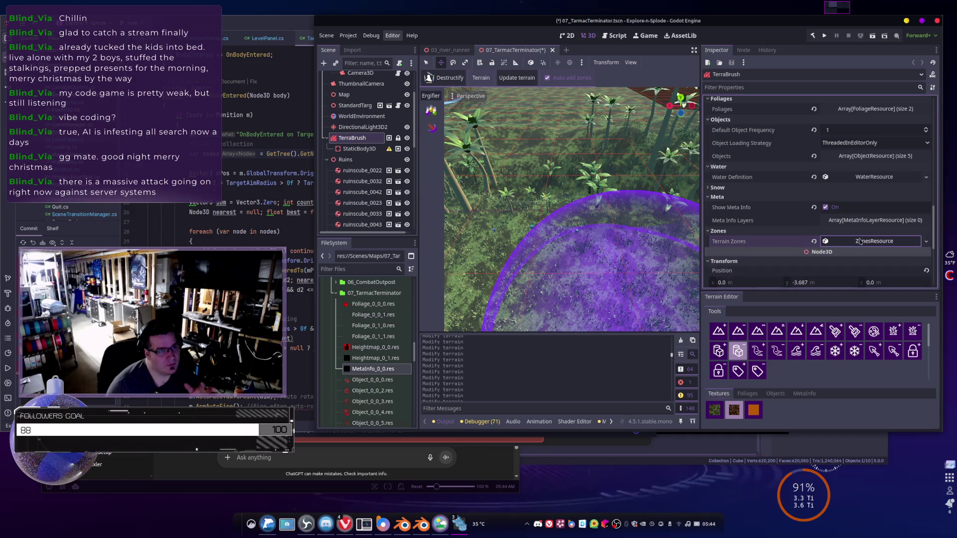
scroll(857, 240, up, 3)
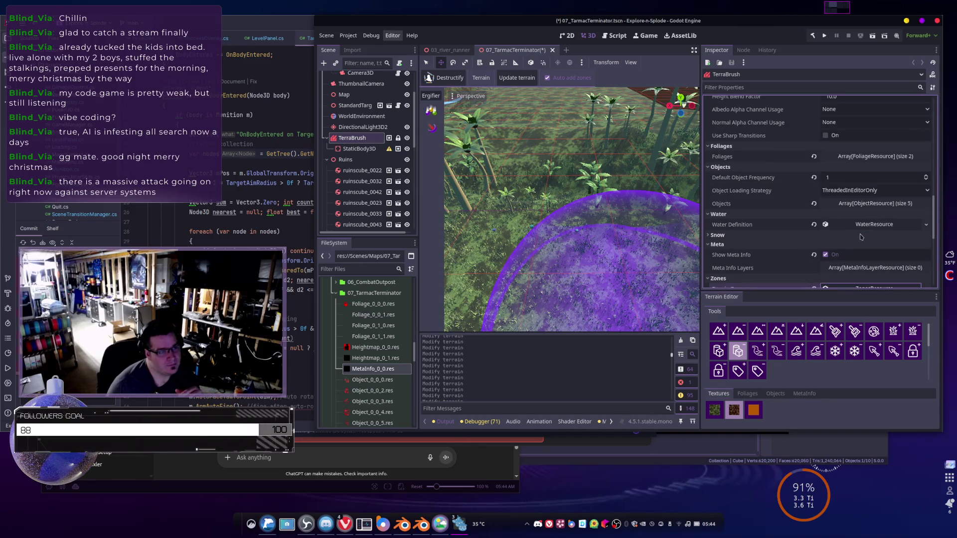
scroll(850, 229, up, 12)
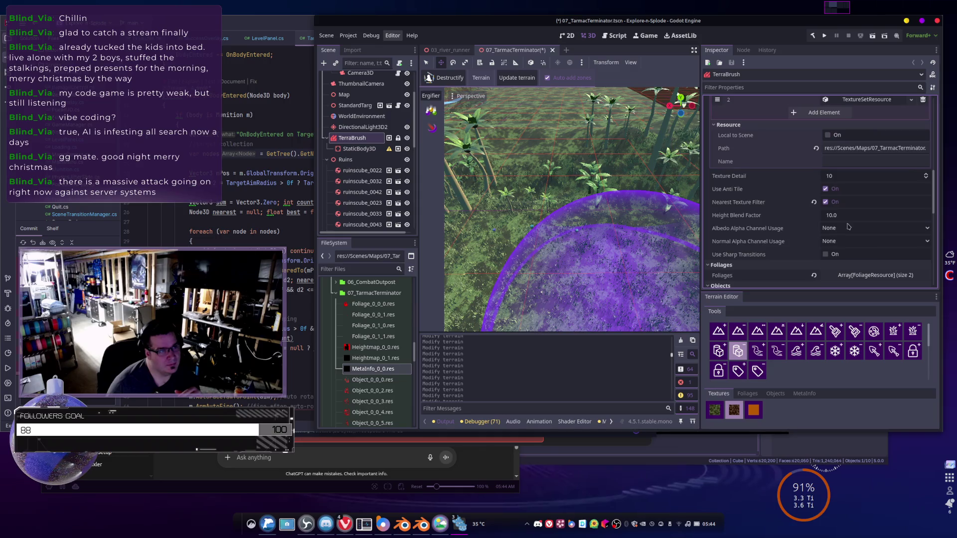
scroll(857, 228, up, 3)
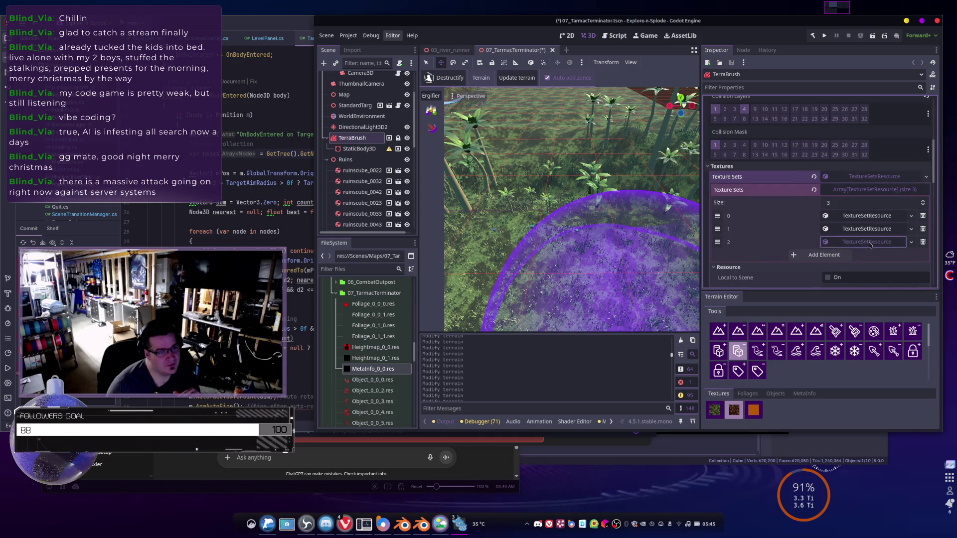
click(827, 253)
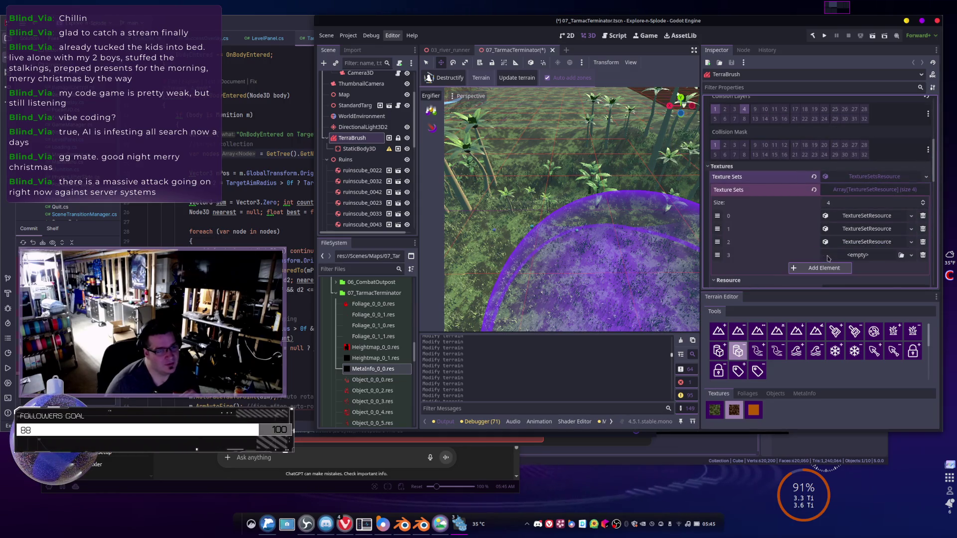
click(850, 257)
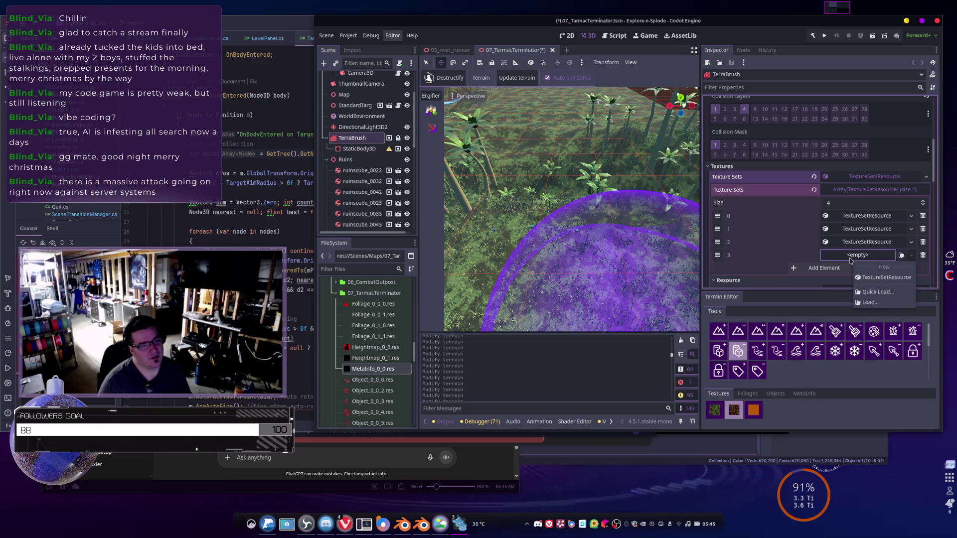
click(877, 277)
- Make its albedo a NoiseTexture2D with a new FastNoiseLite noise and a gradient colour ramp
scroll(878, 225, down, 3)
click(878, 184)
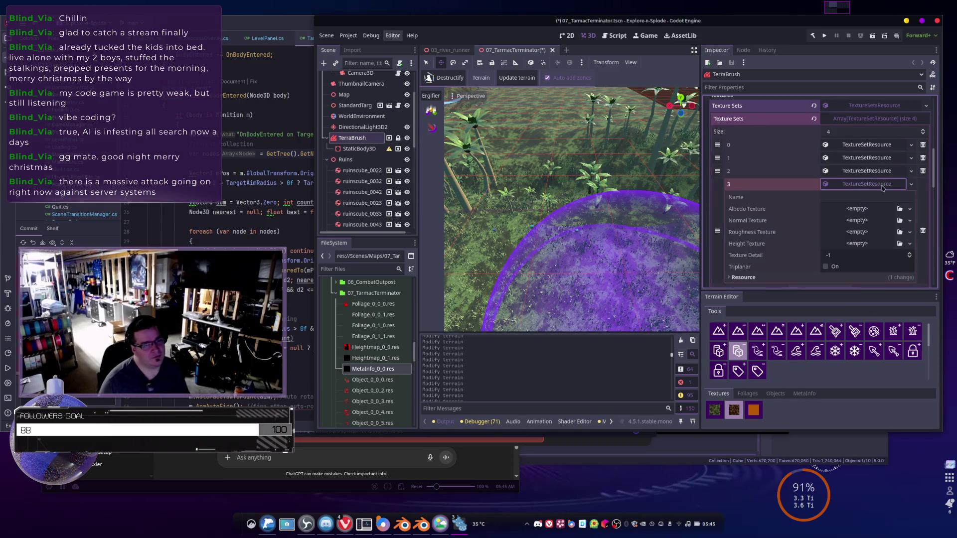
click(868, 209)
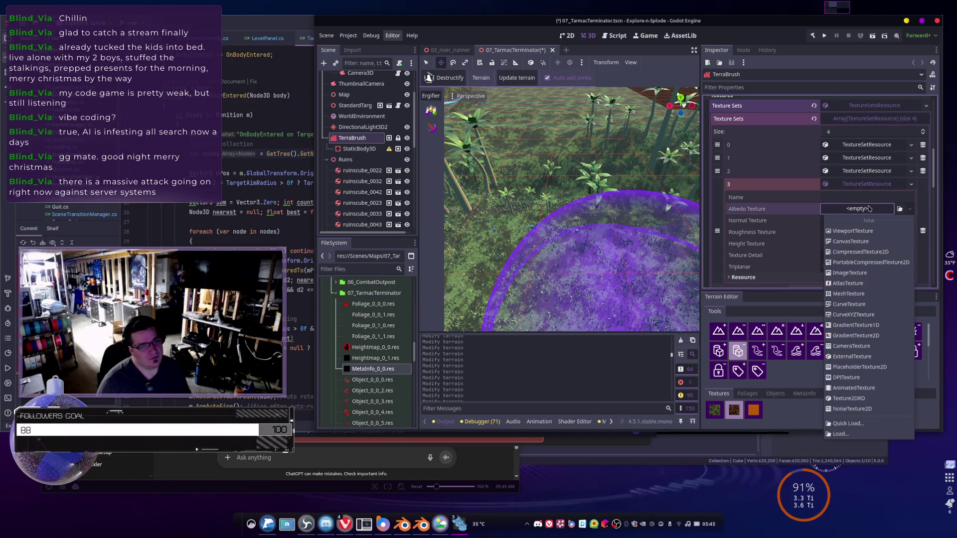
click(855, 409)
click(869, 209)
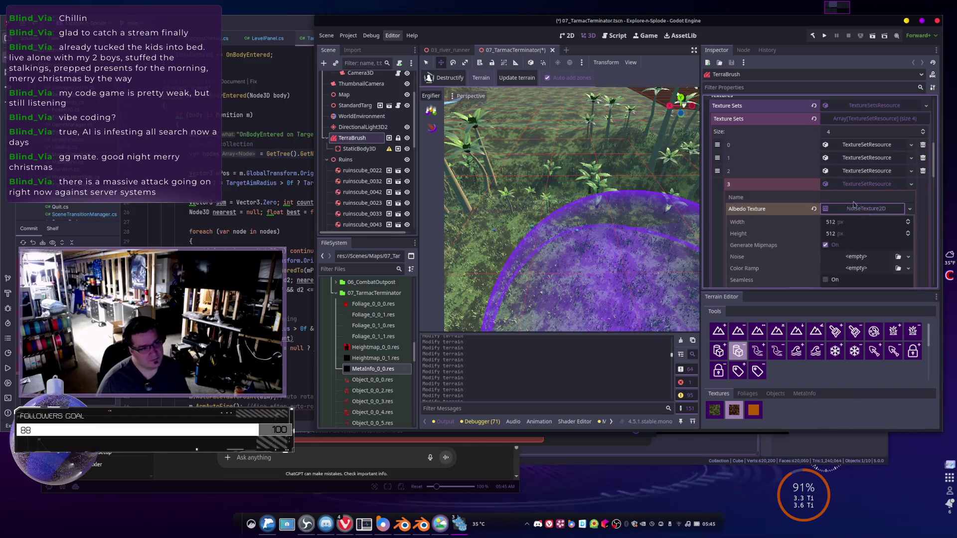
scroll(849, 194, down, 2)
click(859, 212)
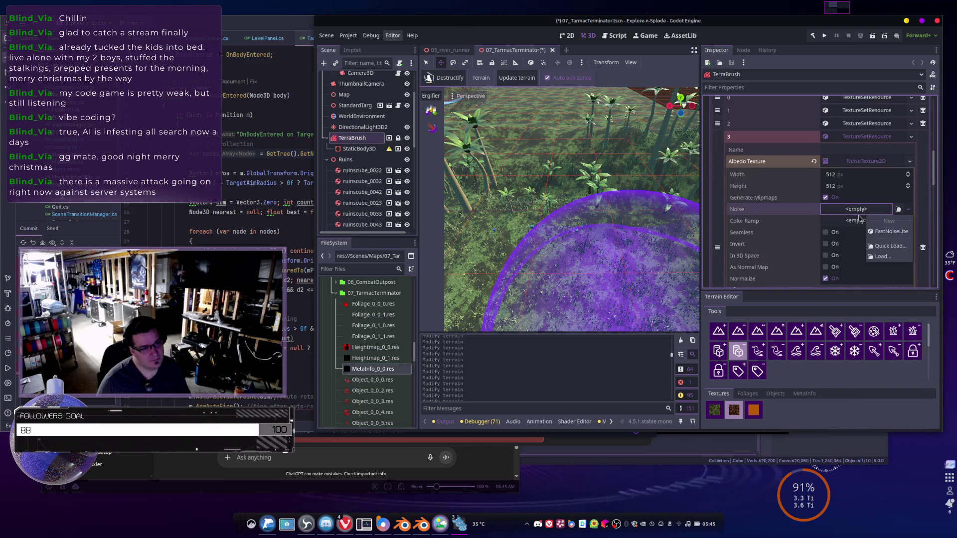
click(884, 232)
click(858, 220)
click(884, 243)
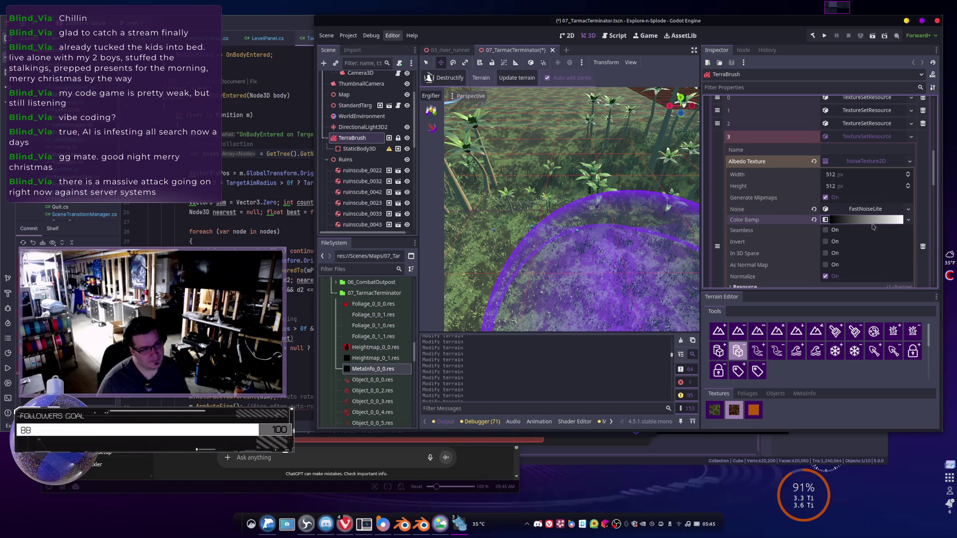
- Lower the FastNoiseLite frequency to 0.0004 for large blobs
click(865, 209)
scroll(863, 214, down, 4)
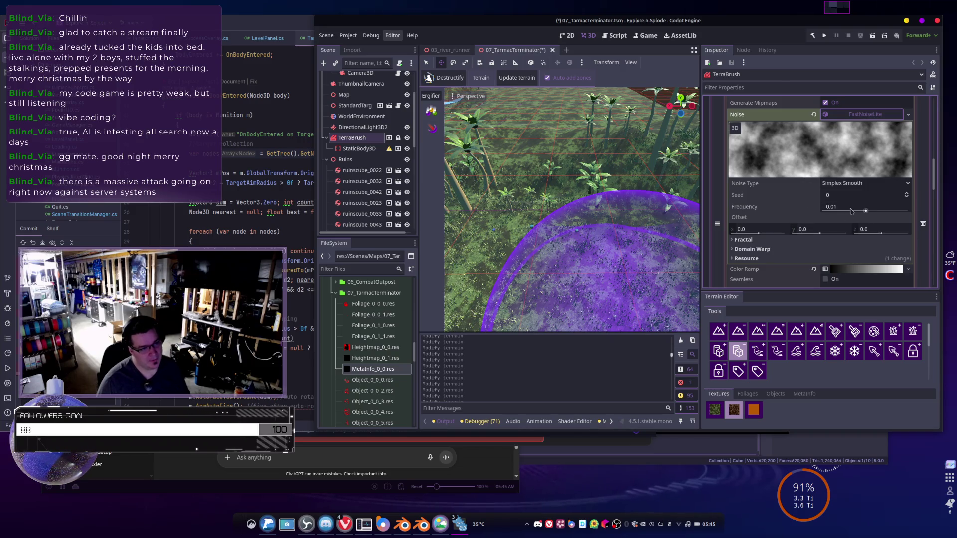
drag(866, 211, 836, 210)
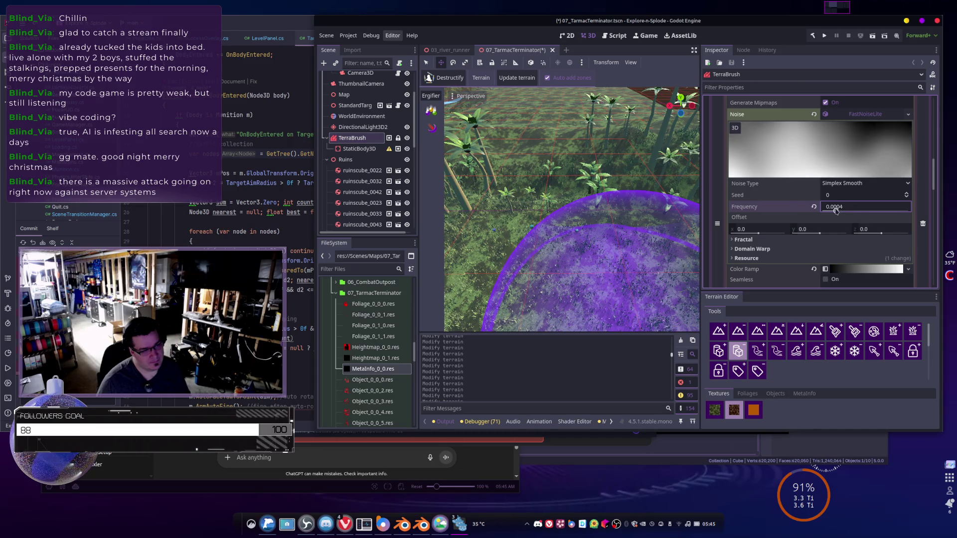
scroll(877, 202, up, 4)
click(874, 210)
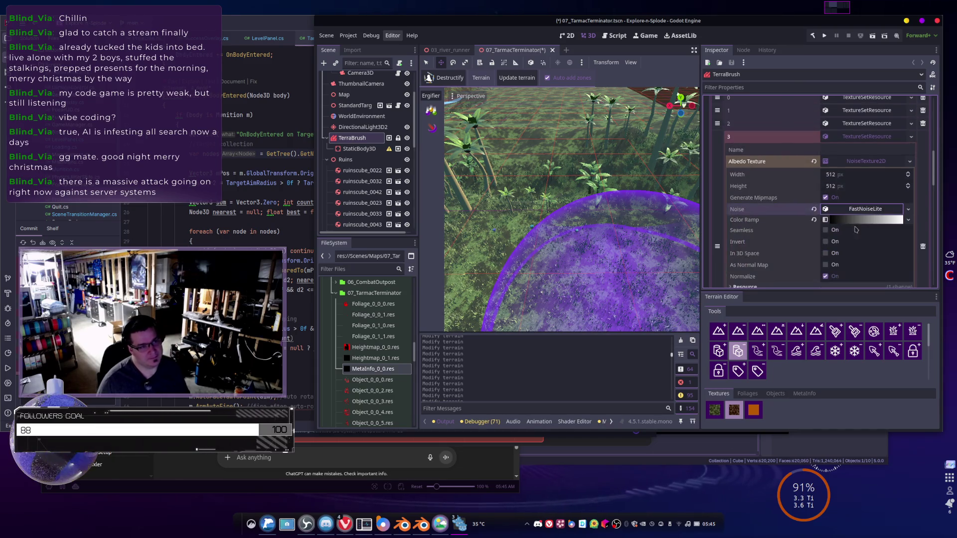
- Make the noise texture seamless, generated in 3D, with seamless blend skirt 0.443
click(825, 230)
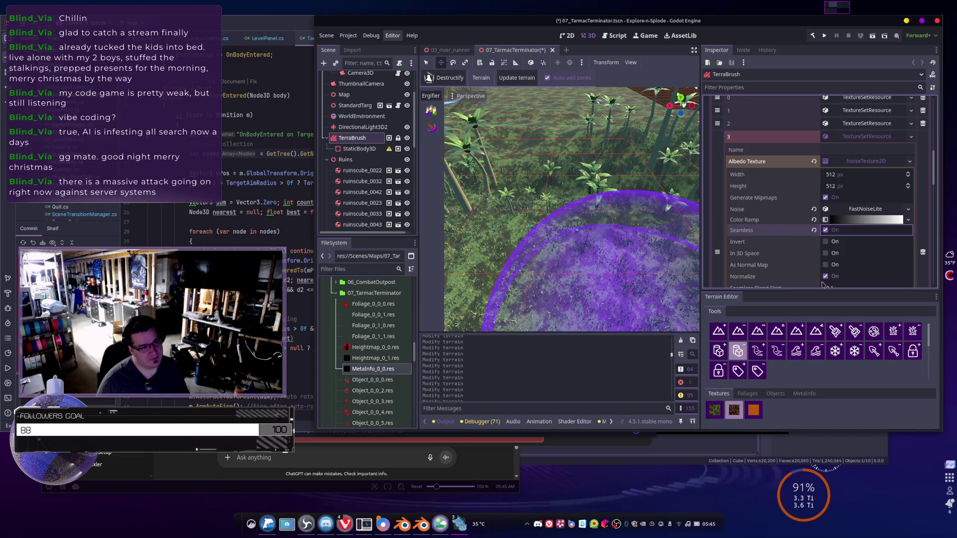
click(826, 253)
scroll(829, 250, down, 4)
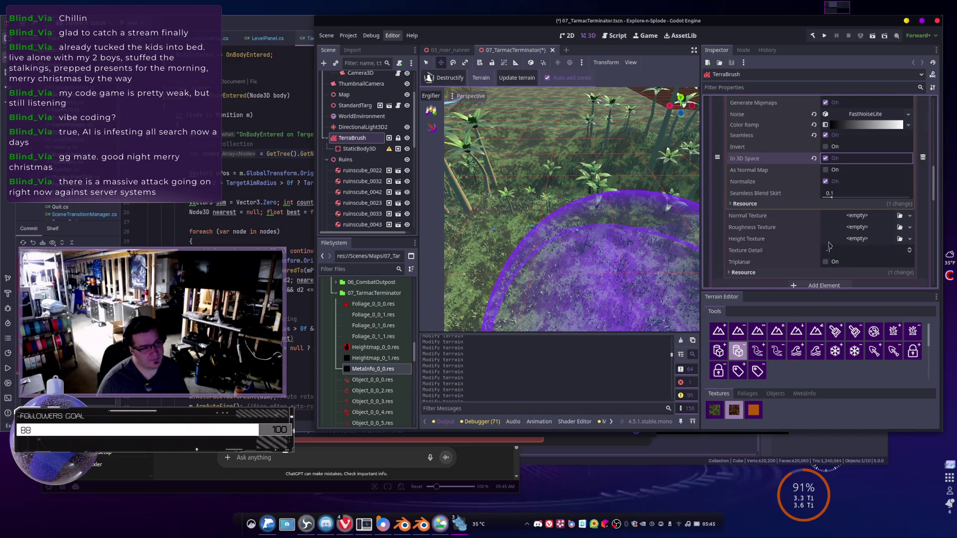
drag(831, 197, 863, 203)
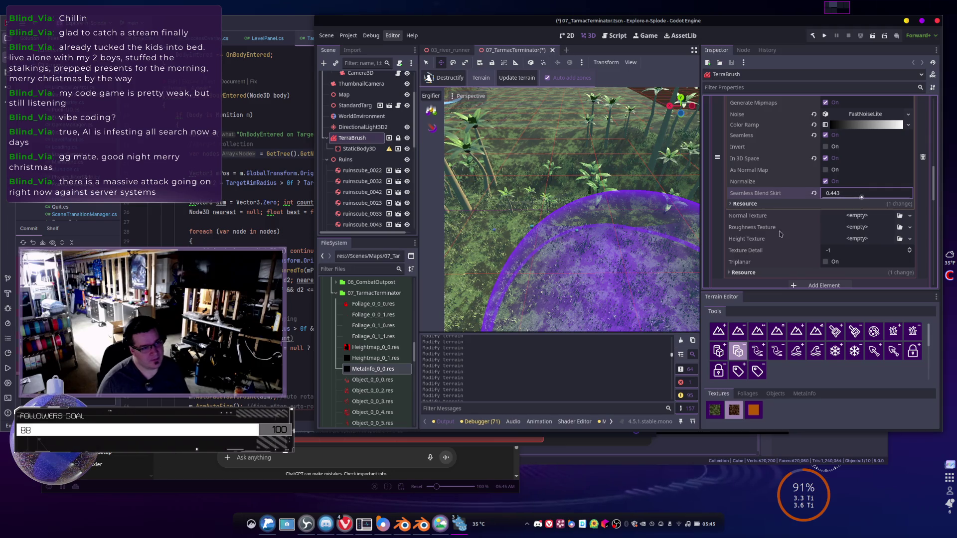
scroll(780, 233, down, 2)
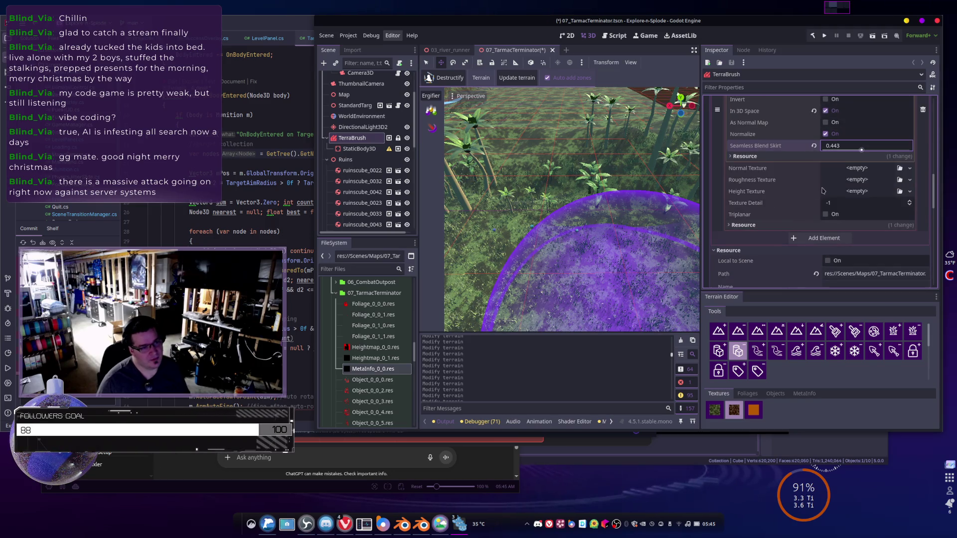
scroll(823, 191, up, 4)
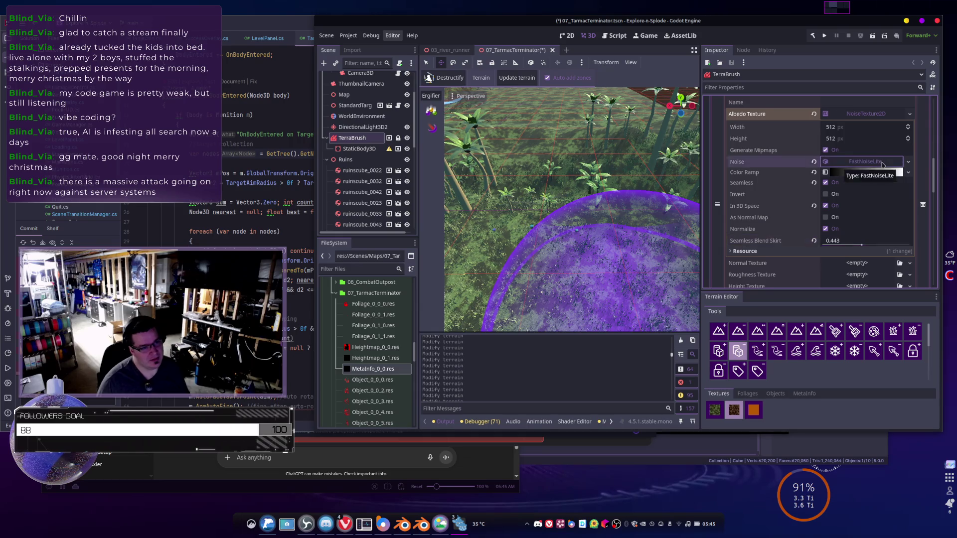
- Apply the new texture set to the terrain and select the white fourth texture
click(879, 163)
click(878, 163)
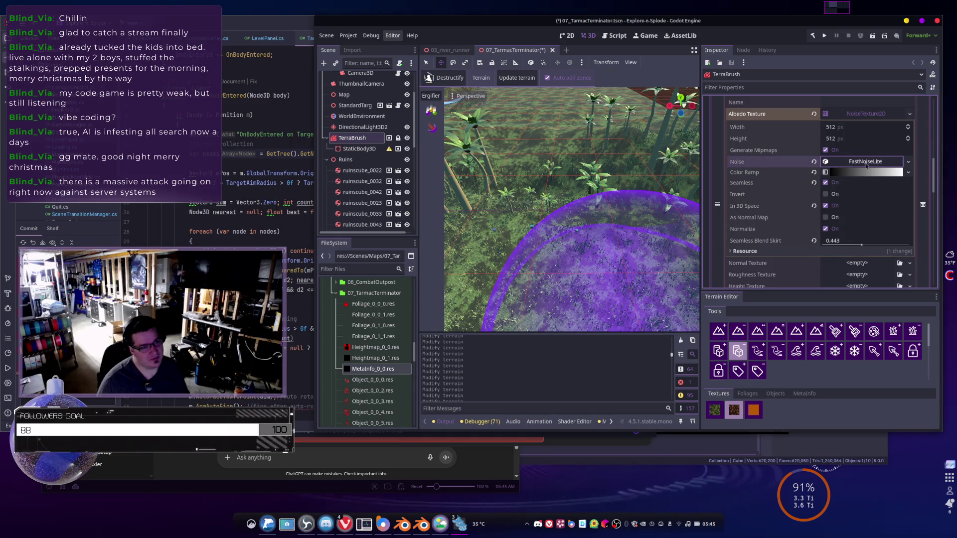
click(872, 114)
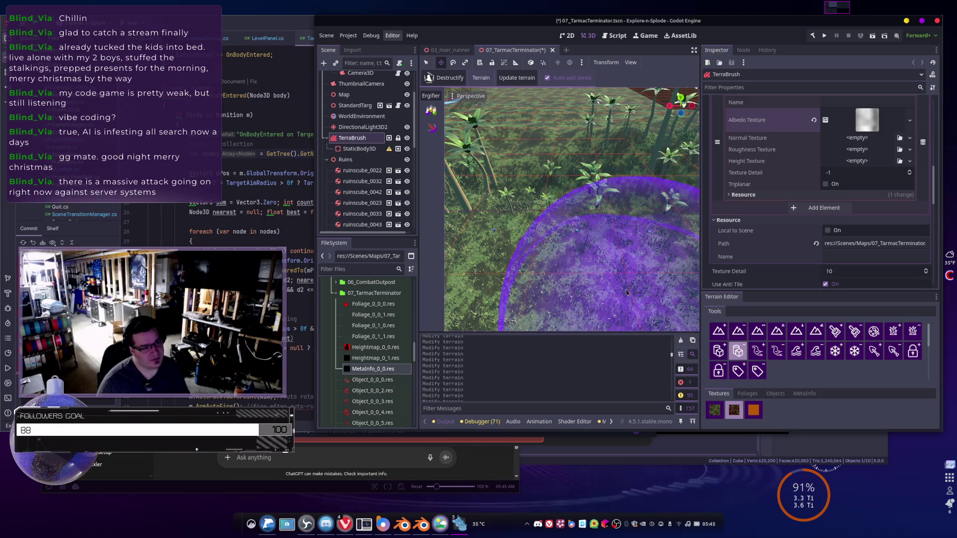
click(522, 75)
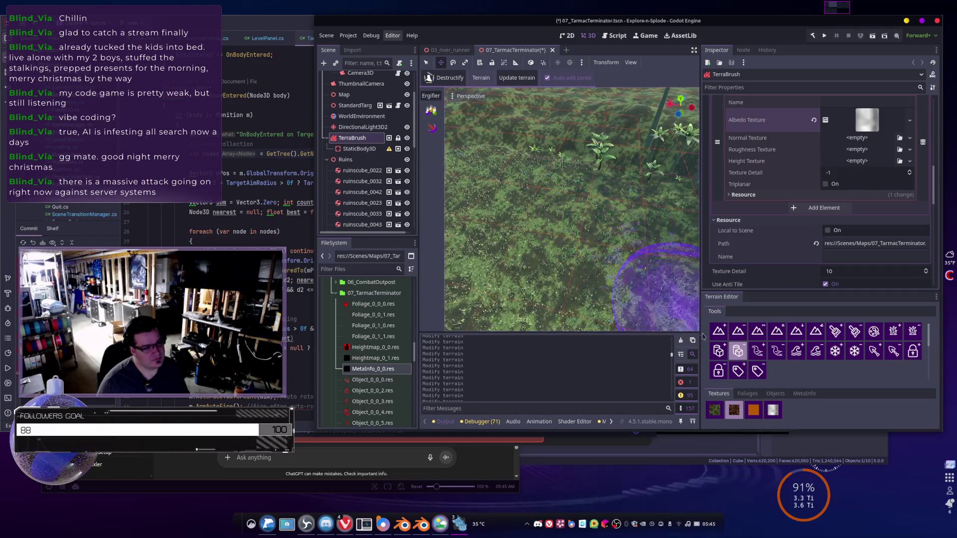
click(773, 410)
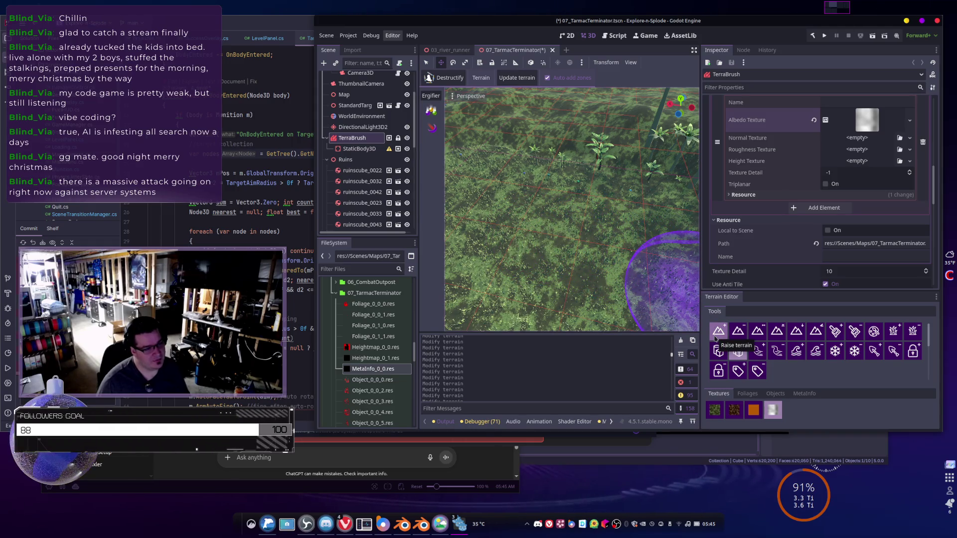
- Paint a bright stripe of the fourth noise texture across the terrain with the texture tool
click(874, 331)
mouse_move(628, 262)
mouse_down()
mouse_move(592, 224)
mouse_move(496, 224)
mouse_up()
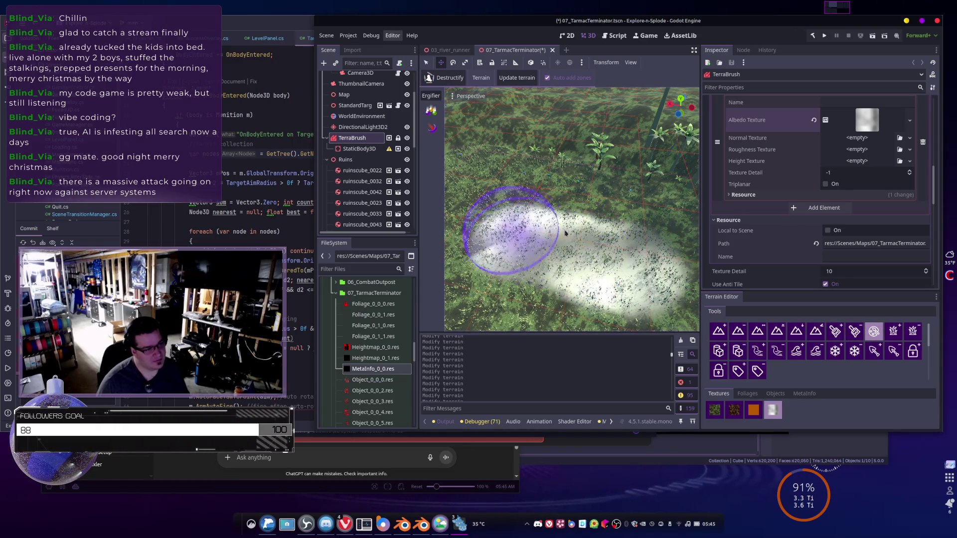
scroll(627, 229, up, 3)
scroll(613, 239, up, 3)
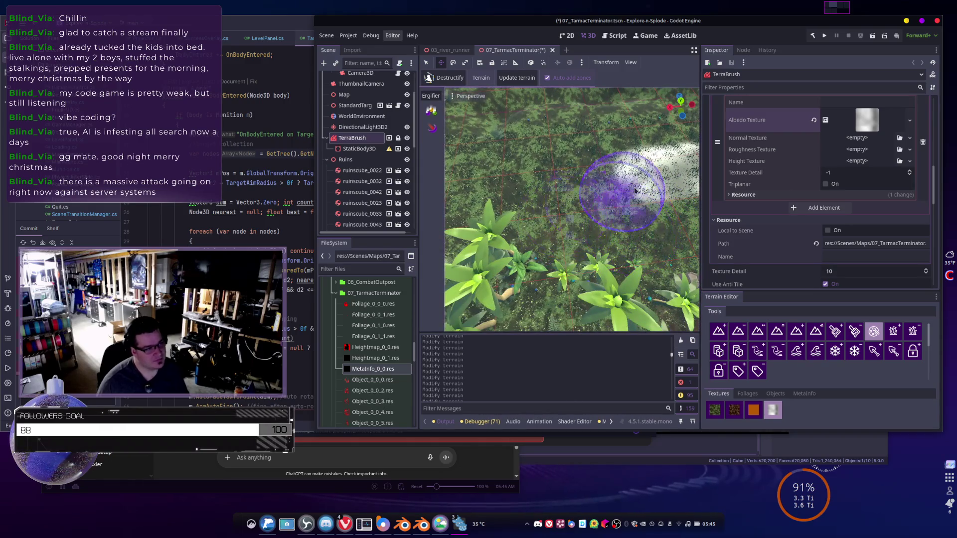
drag(613, 169, 506, 170)
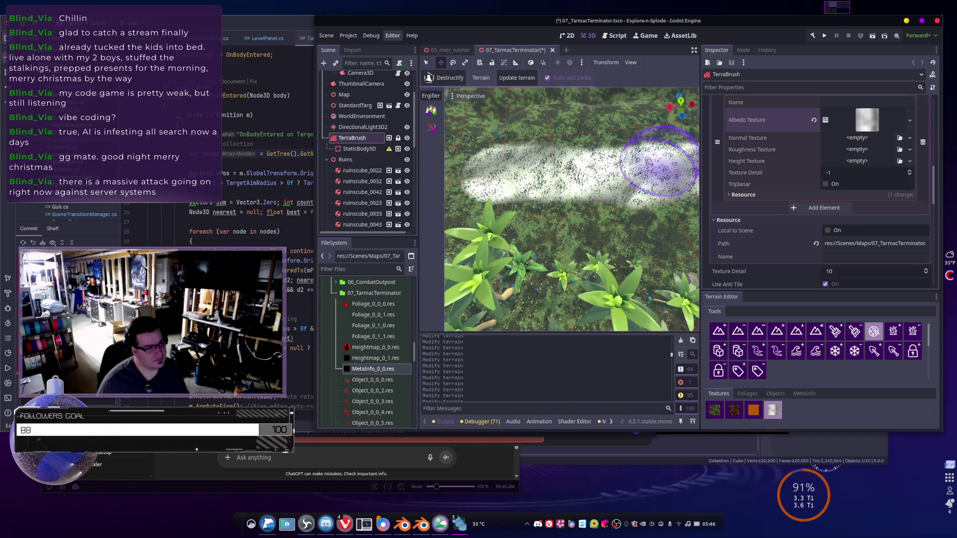
scroll(612, 230, down, 3)
scroll(612, 229, down, 2)
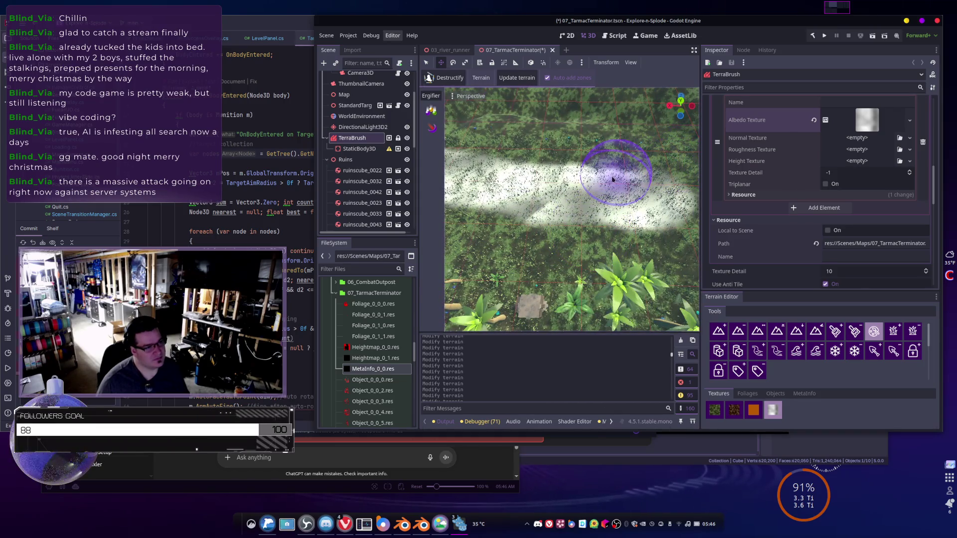
drag(587, 191, 528, 184)
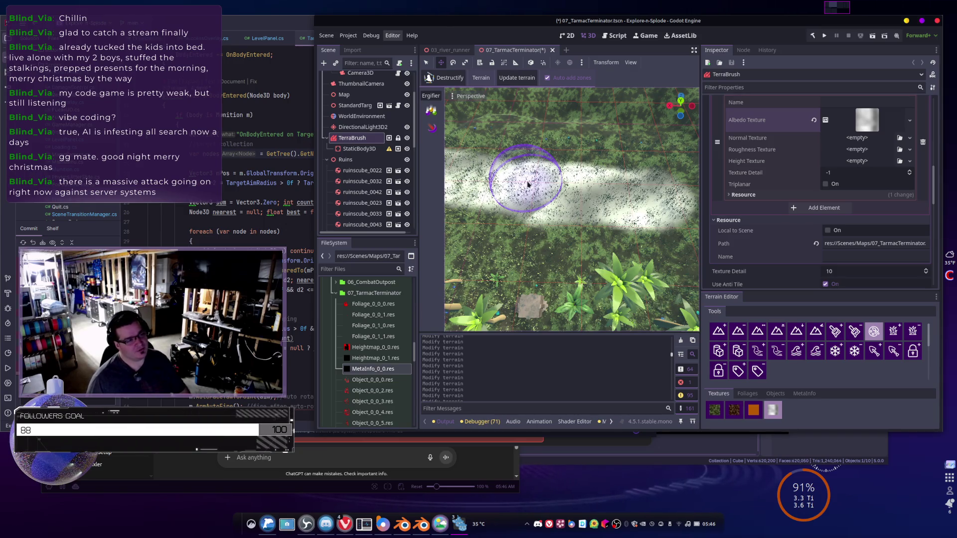
- Orbit down to a low angle over the terrain and show the albedo noise texture's properties
mouse_move(566, 178)
mouse_down()
mouse_move(598, 249)
mouse_move(665, 225)
mouse_move(562, 178)
mouse_up()
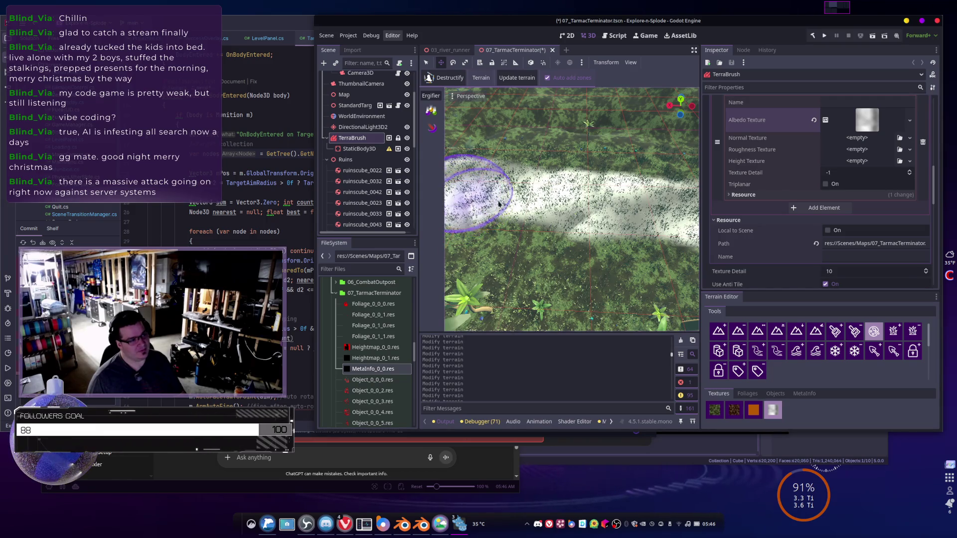
drag(599, 221, 566, 222)
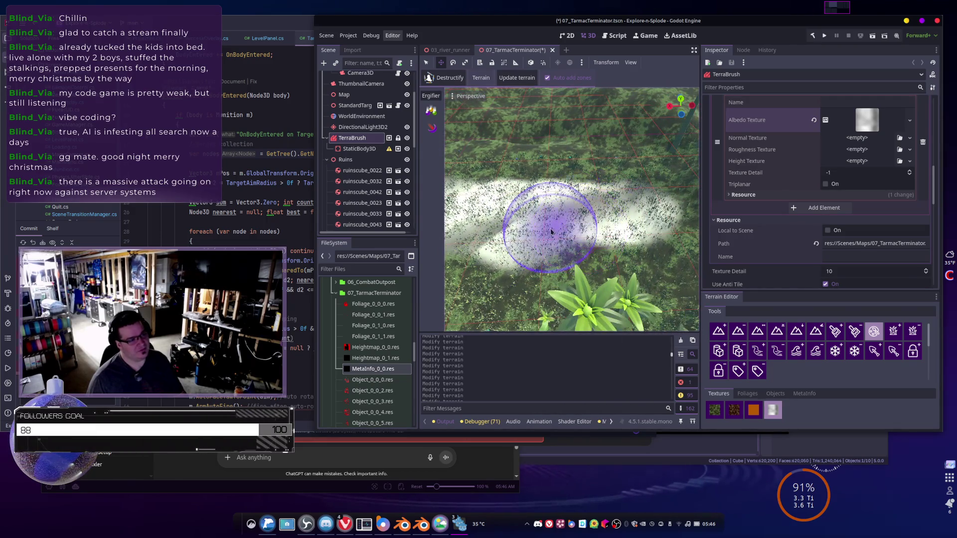
scroll(634, 221, up, 6)
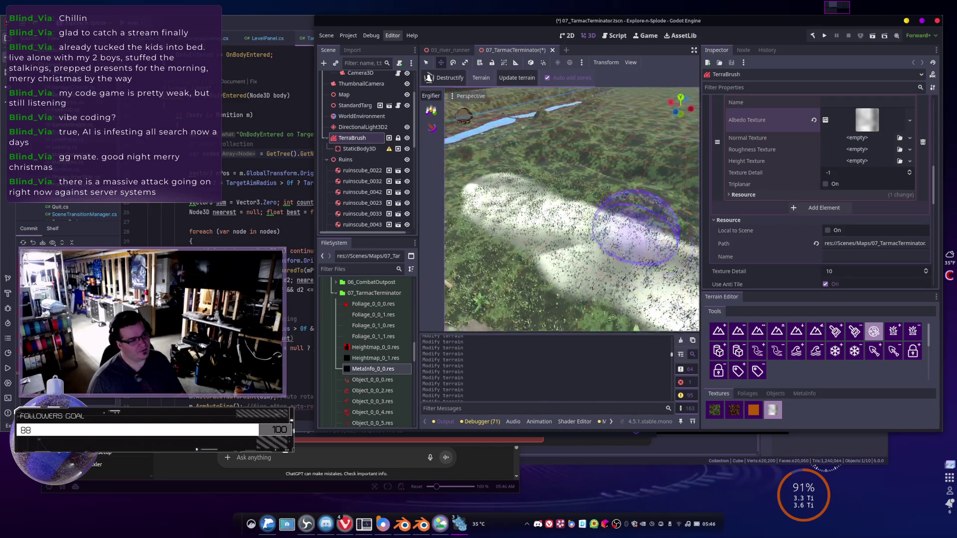
scroll(633, 220, down, 6)
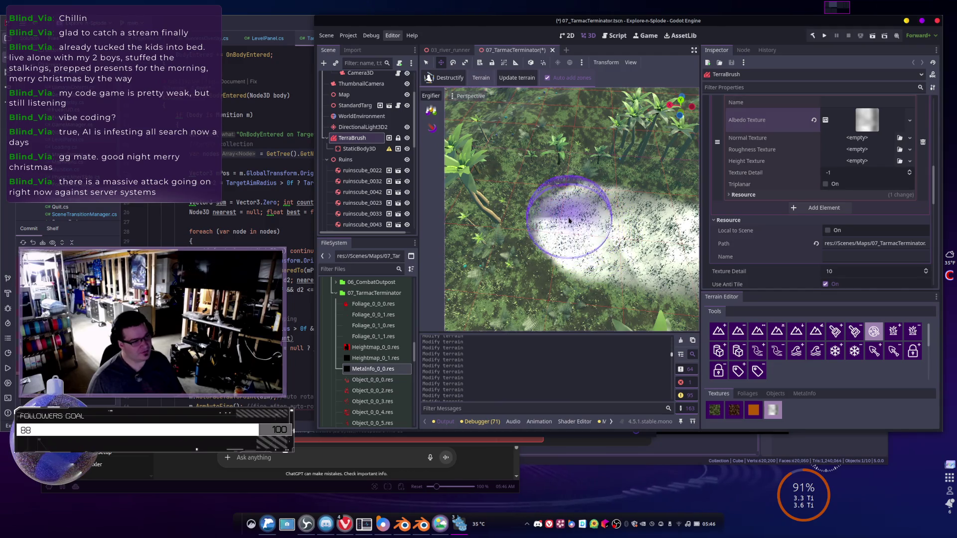
drag(581, 227, 569, 221)
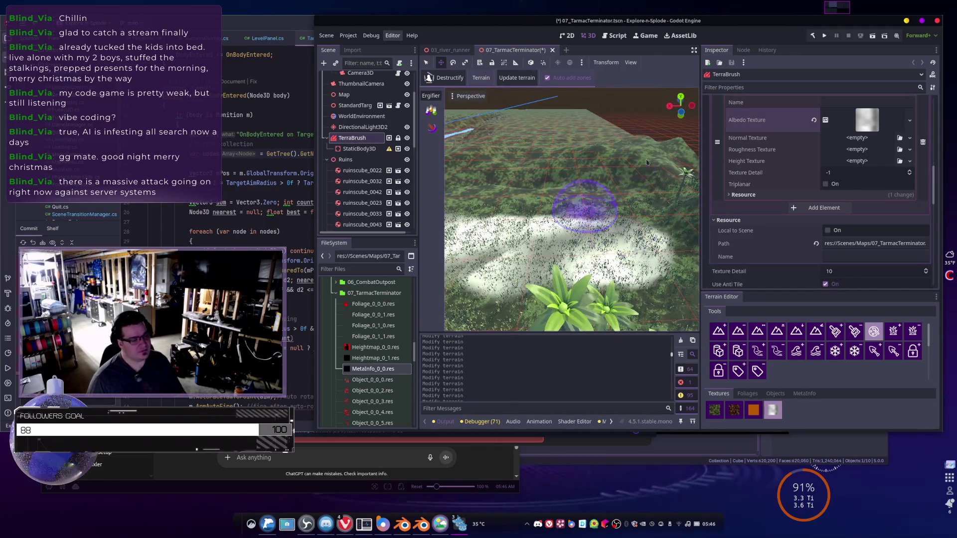
scroll(830, 119, up, 3)
click(867, 194)
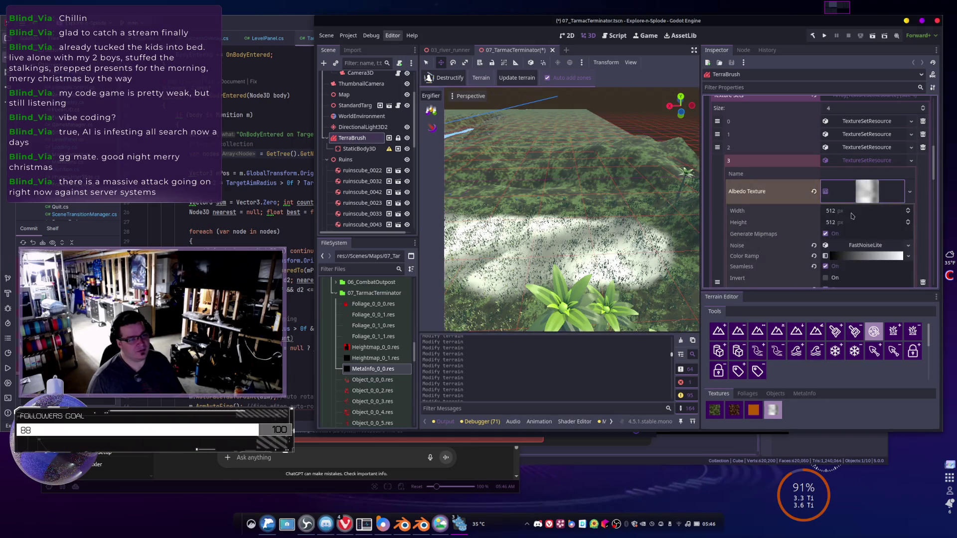
- Shift the colour ramp's black stop right, add extra dark stops, and update the terrain
scroll(856, 216, down, 3)
click(856, 186)
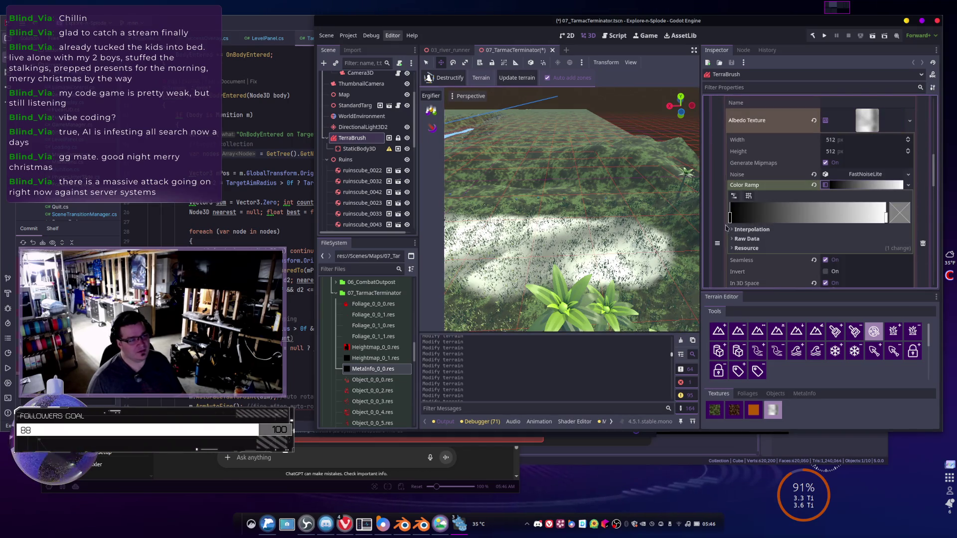
drag(730, 218, 884, 216)
click(868, 218)
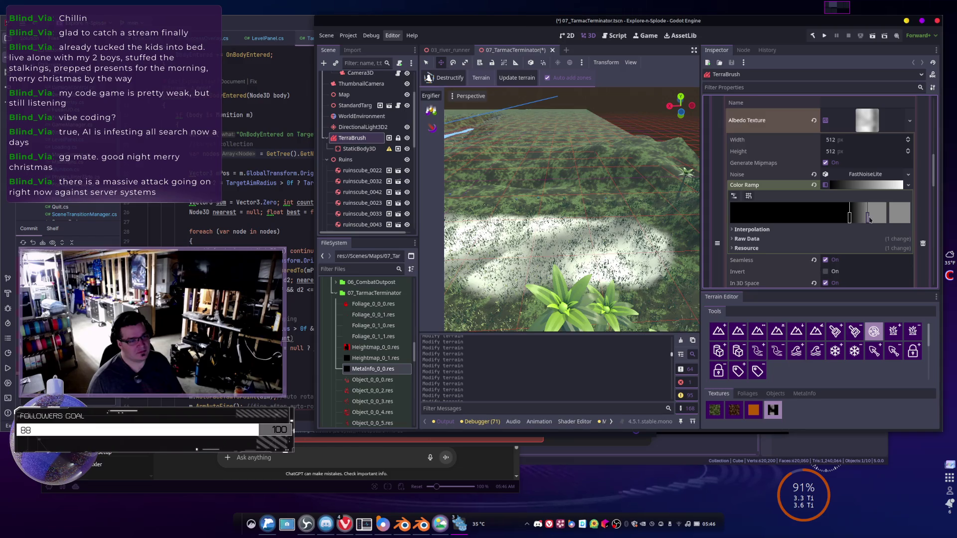
click(859, 217)
right_click(866, 219)
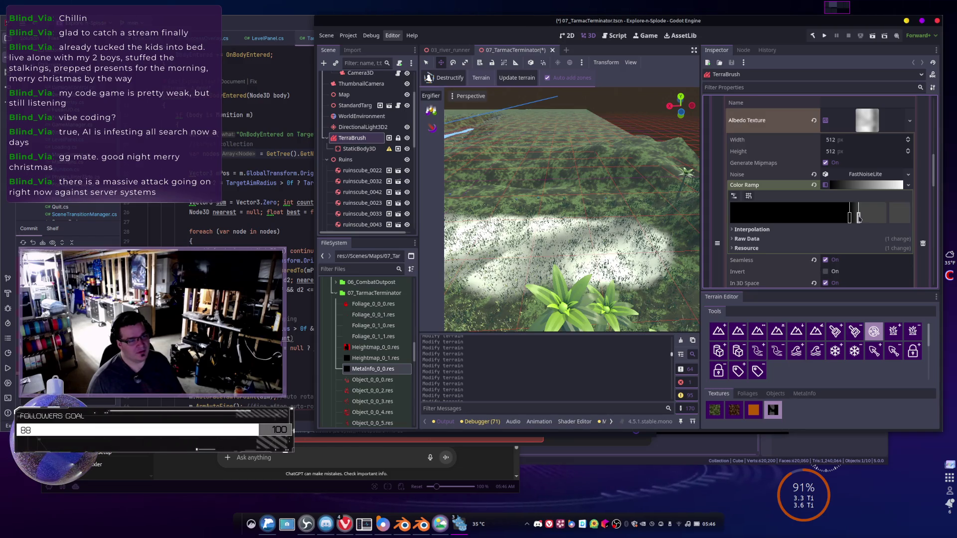
click(864, 218)
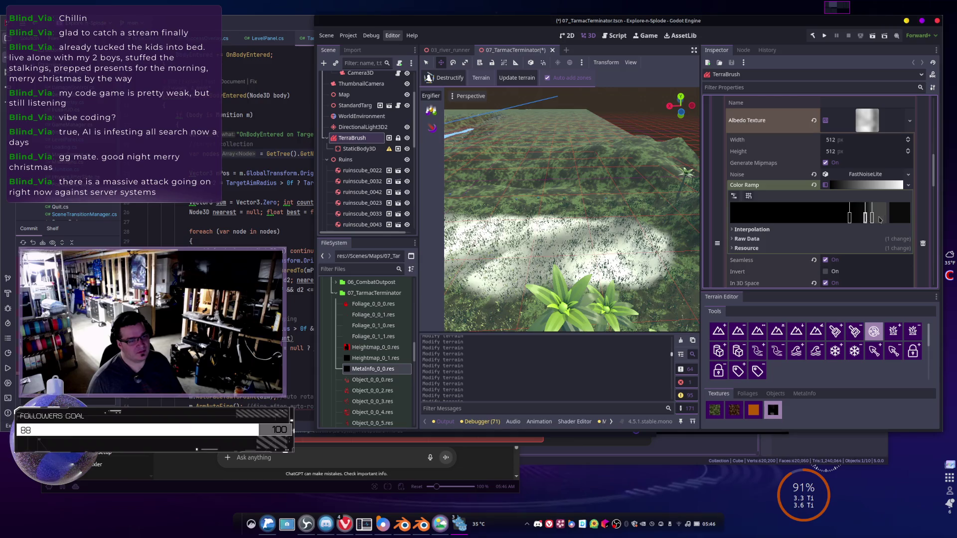
drag(880, 220, 887, 219)
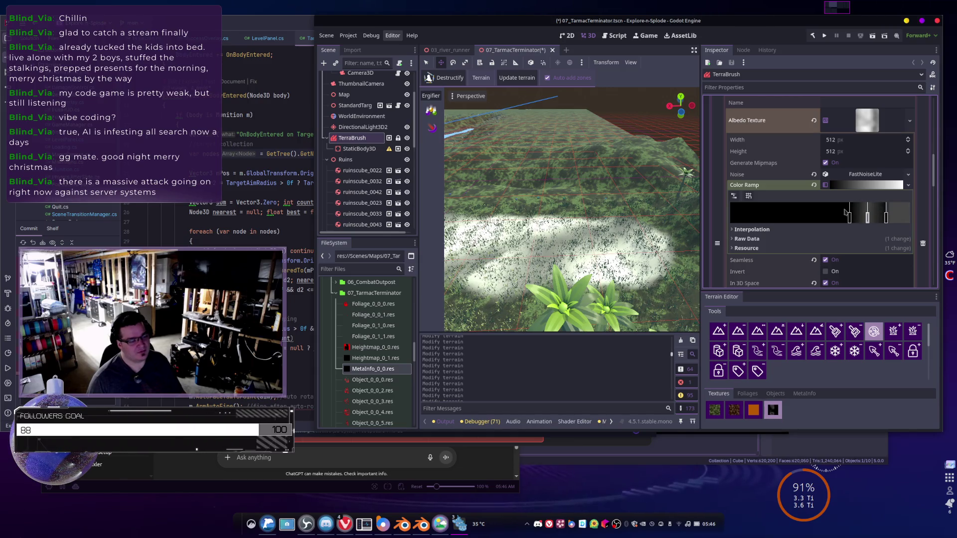
click(532, 82)
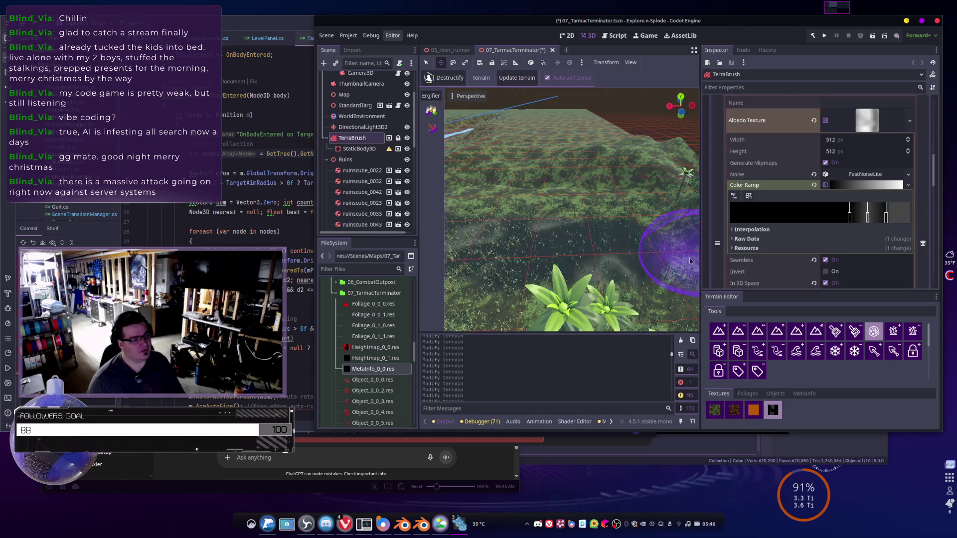
mouse_move(643, 243)
mouse_down()
mouse_move(480, 203)
mouse_move(598, 234)
mouse_move(640, 235)
mouse_move(621, 225)
mouse_move(663, 229)
mouse_up()
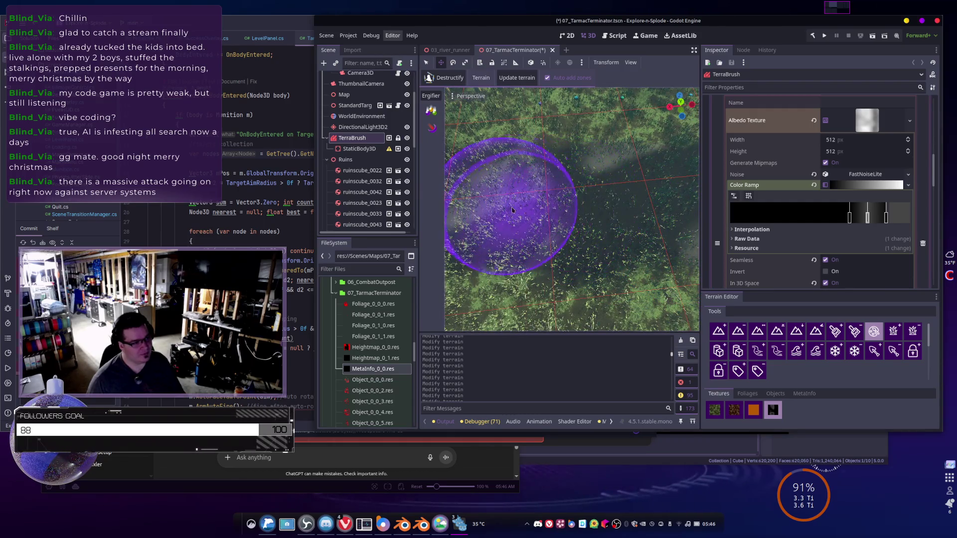
- Set the brush size to 100
key(g)
click(528, 213)
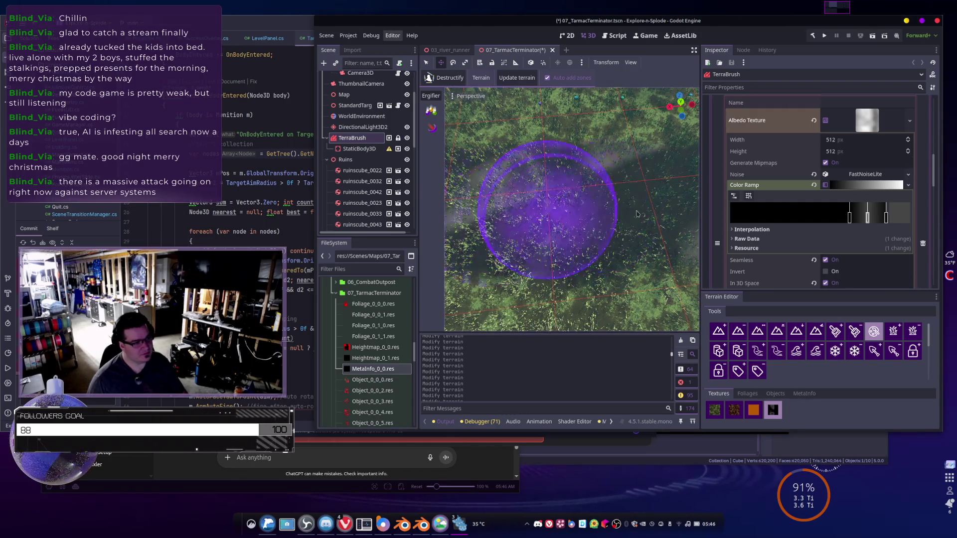
mouse_move(499, 216)
mouse_down()
mouse_move(499, 187)
mouse_move(499, 215)
mouse_up()
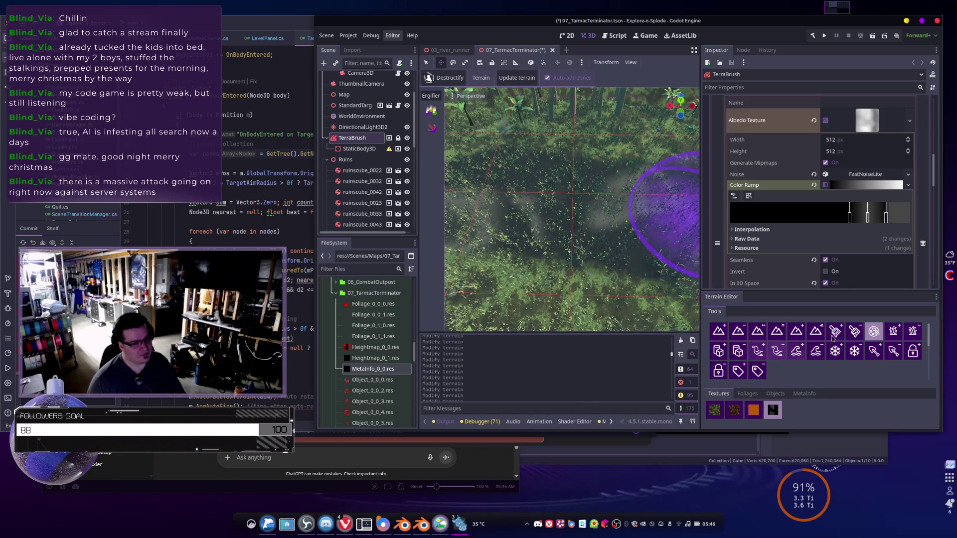
- Erase grass and foliage from two patches of the terrain with the foliage eraser
click(913, 331)
drag(626, 223, 468, 193)
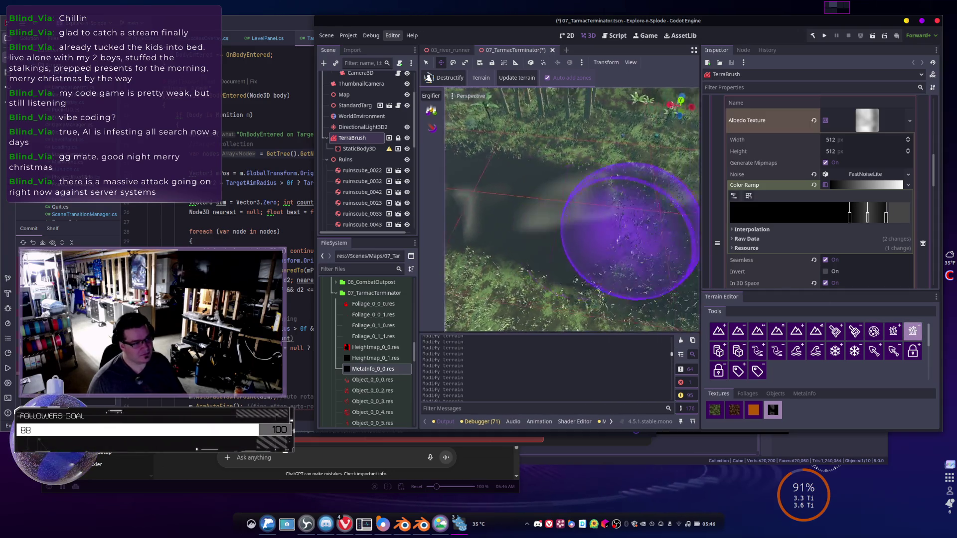
drag(602, 194, 656, 216)
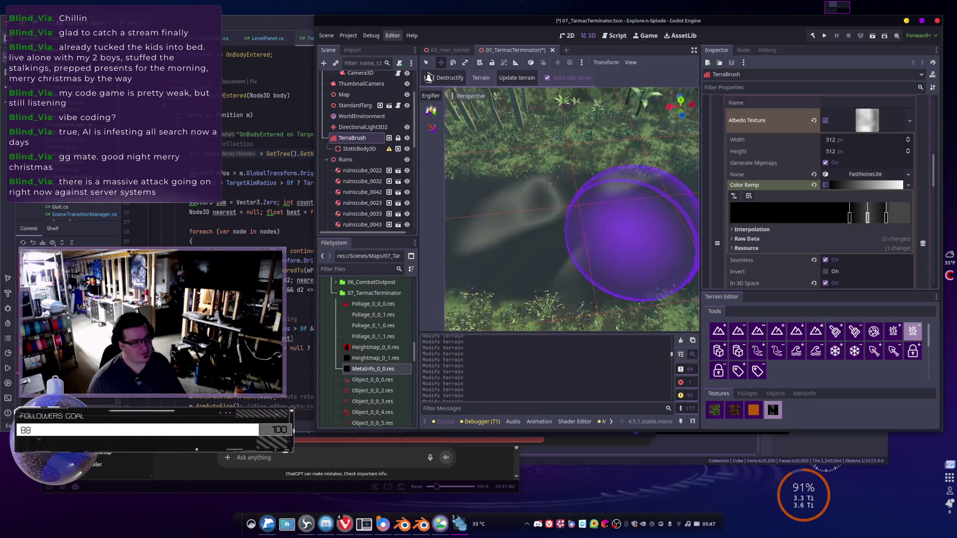
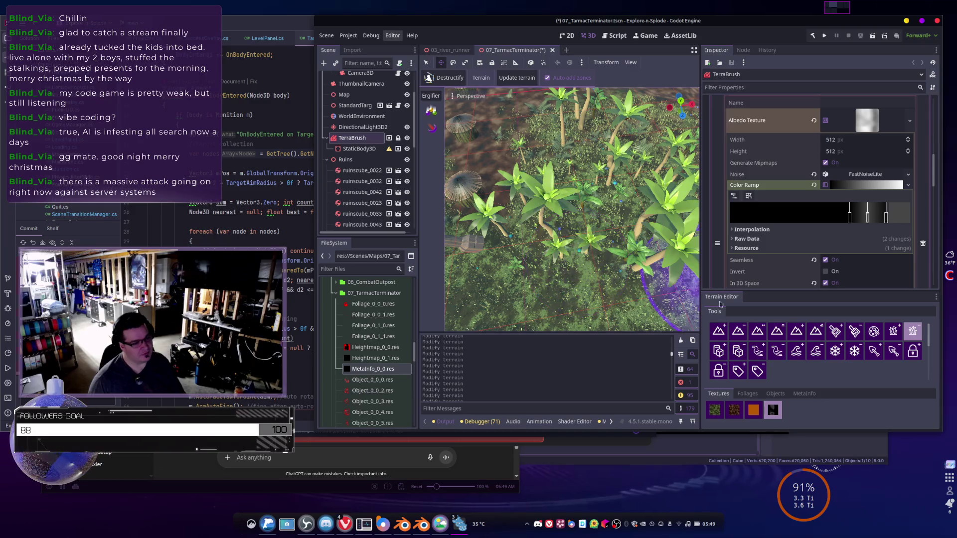
- Pick the palm object with the remove-objects tool and erase palms across the centre and right
click(775, 394)
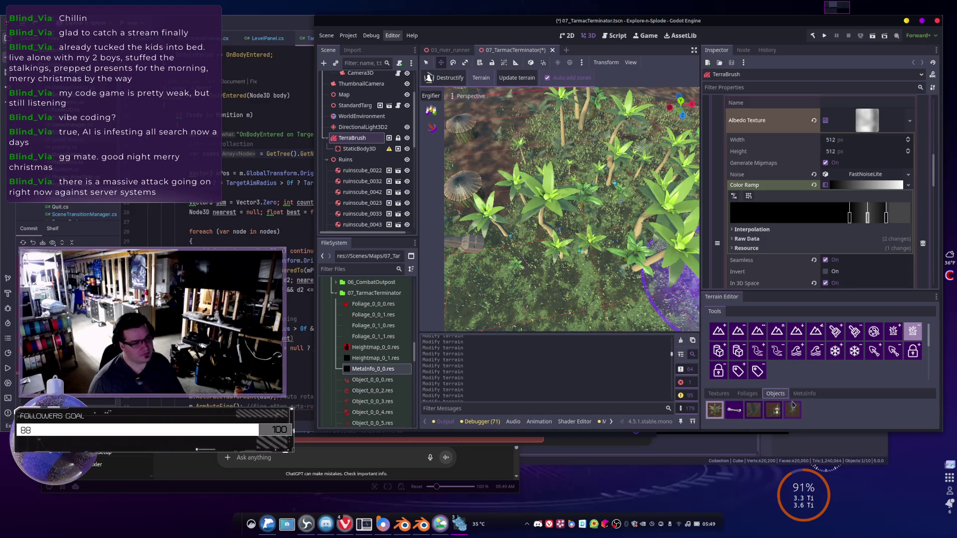
click(794, 409)
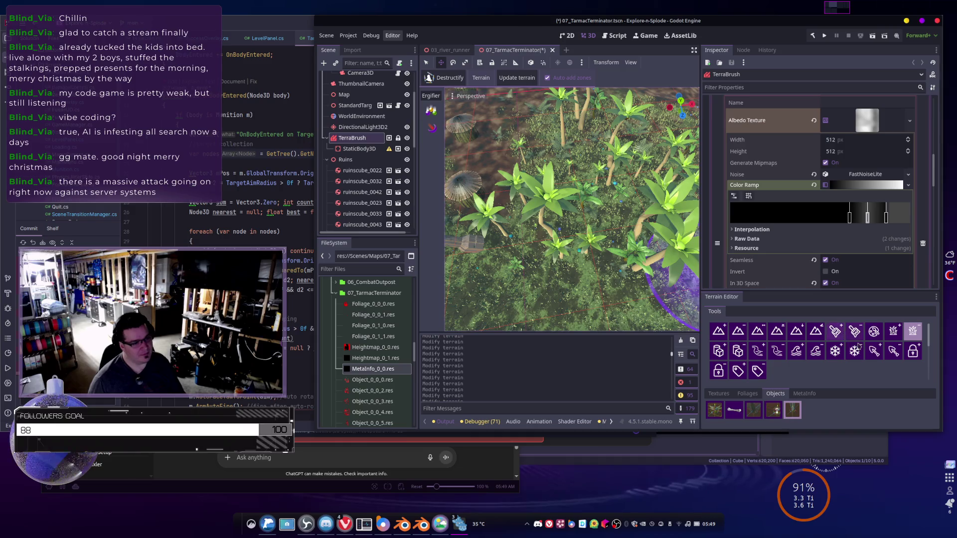
click(738, 351)
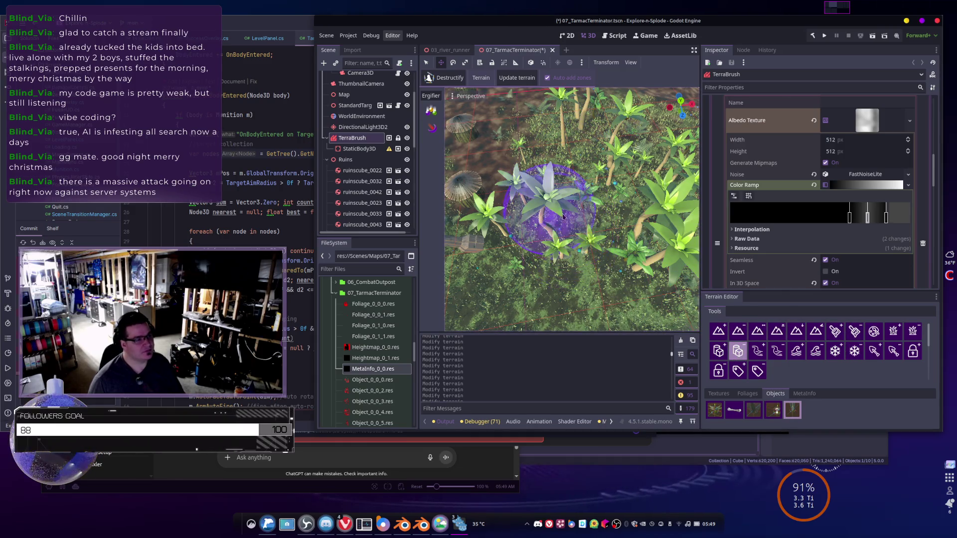
drag(555, 219, 562, 238)
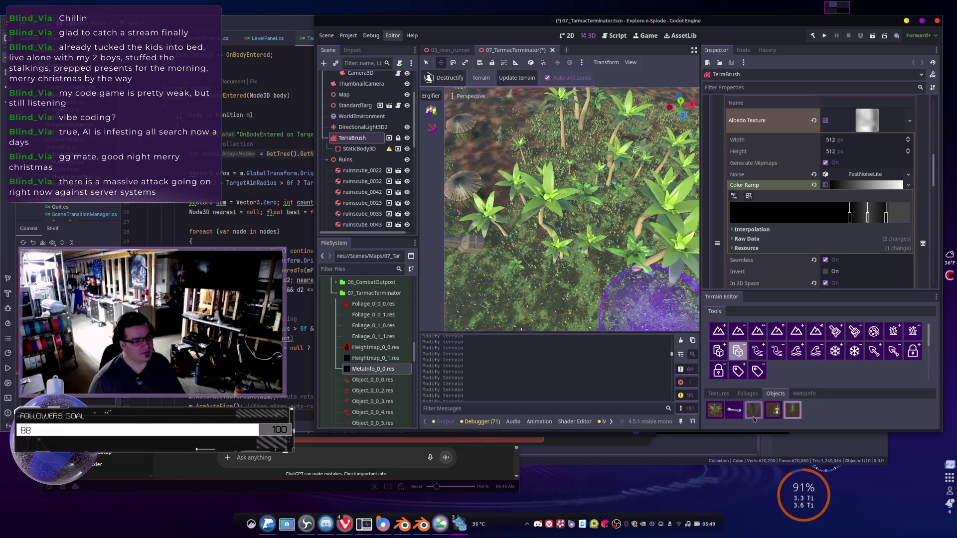
mouse_move(666, 302)
mouse_down()
mouse_move(626, 230)
mouse_move(578, 245)
mouse_up()
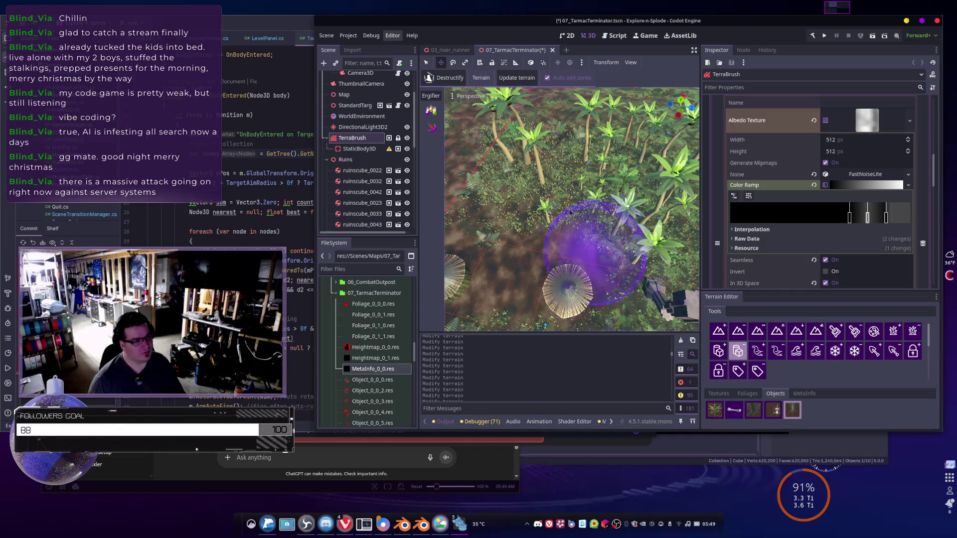
mouse_move(558, 210)
mouse_down()
mouse_move(614, 120)
mouse_move(673, 254)
mouse_up()
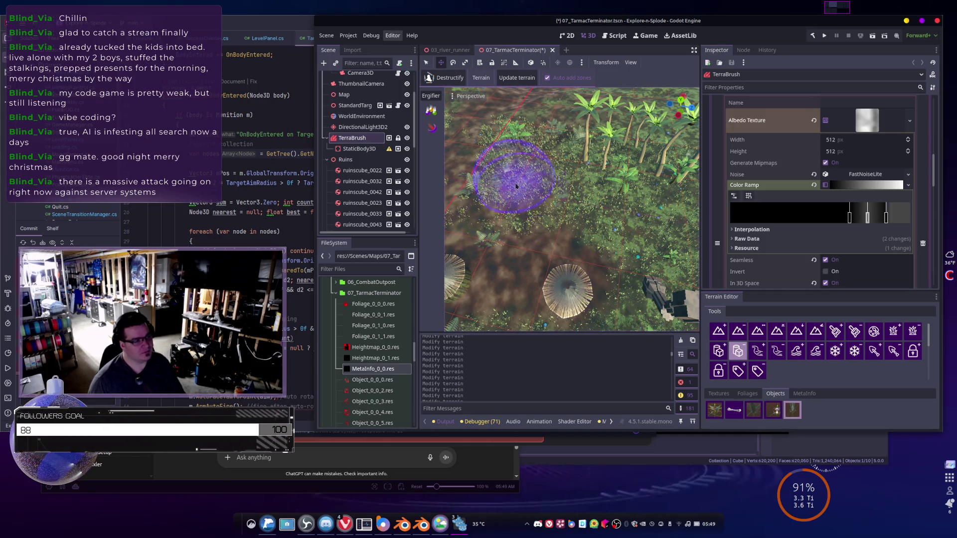
- Change the selected object from the third type to the first object type
scroll(629, 230, down, 2)
scroll(629, 230, up, 3)
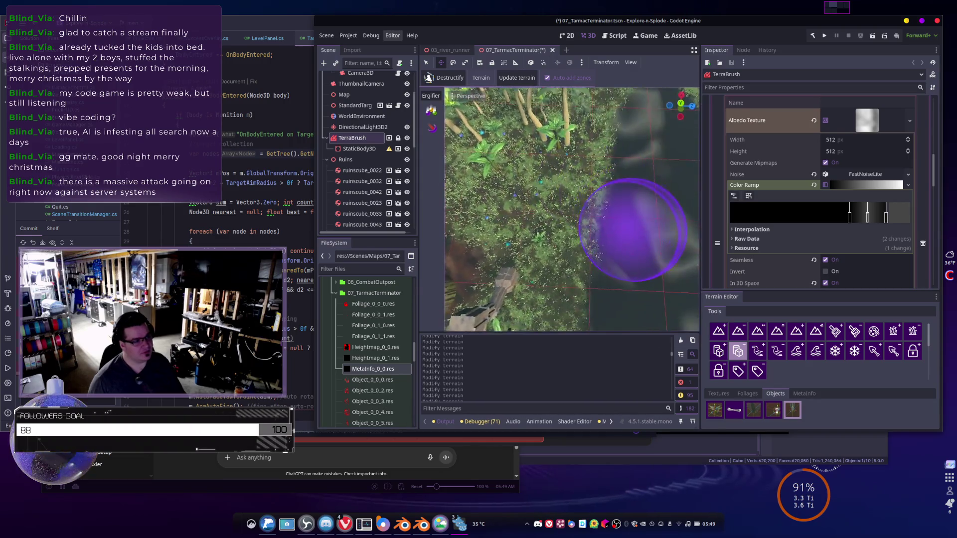
scroll(625, 246, down, 2)
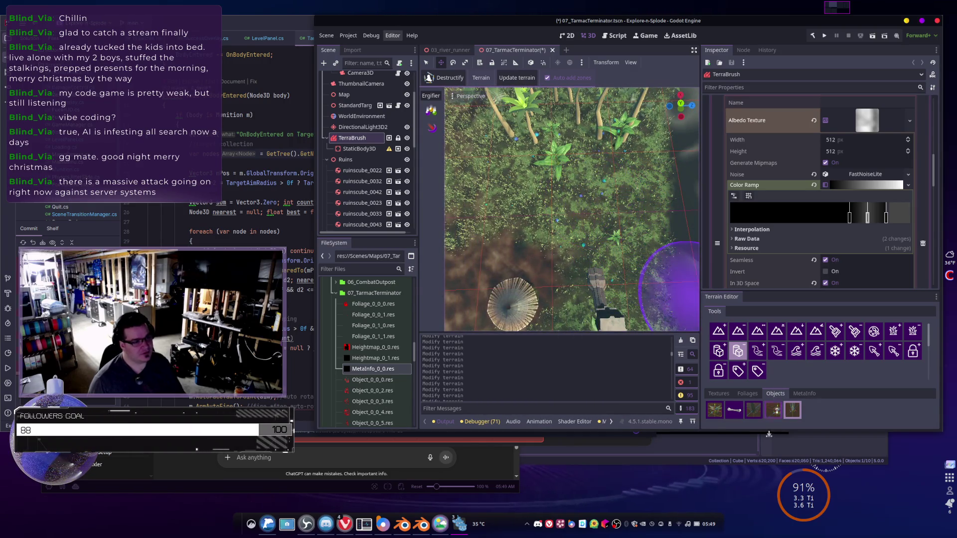
click(753, 409)
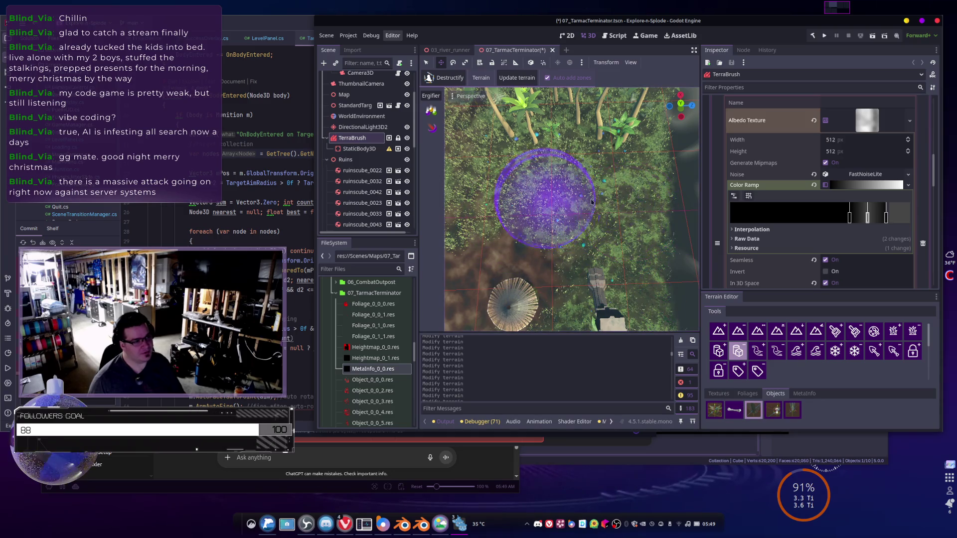
drag(627, 214, 627, 238)
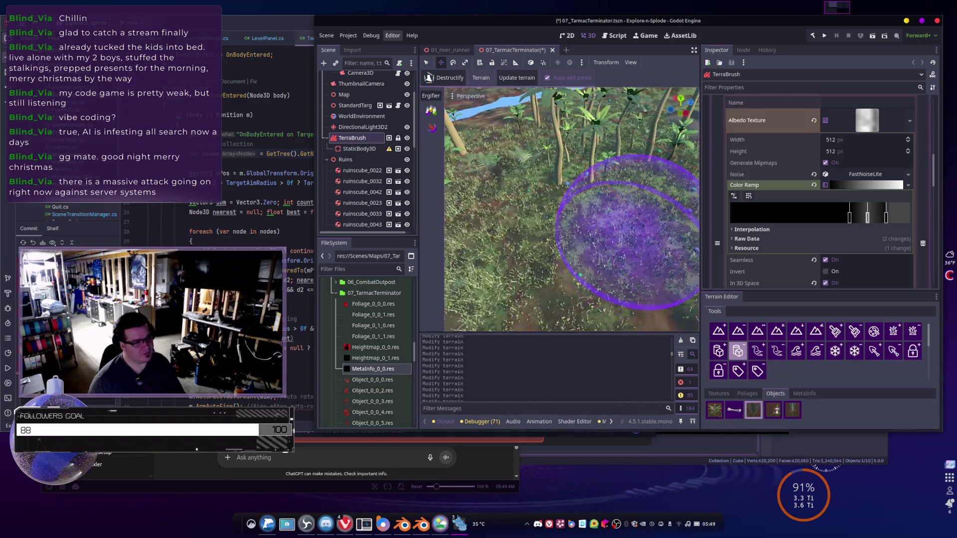
click(715, 410)
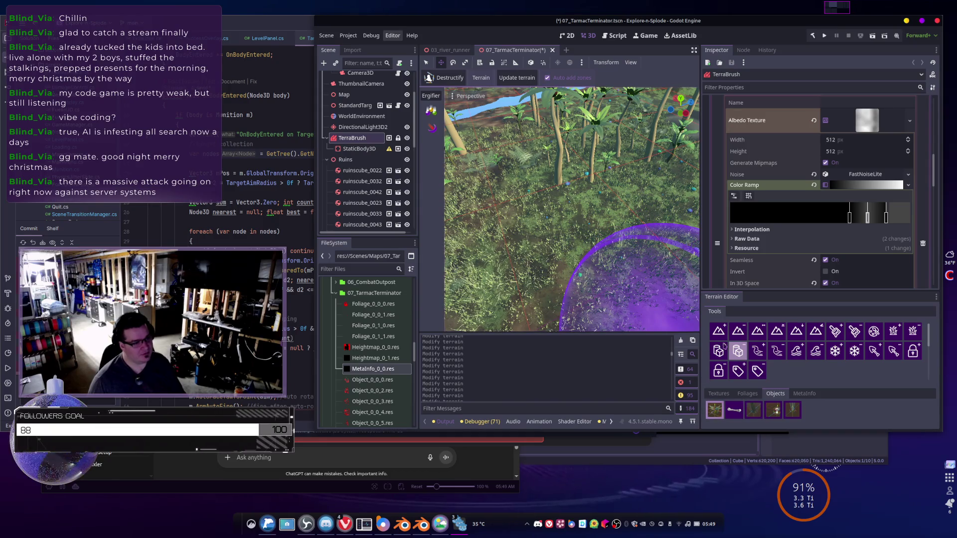
- Switch back to the add-objects tool and look down over the river
click(719, 351)
mouse_move(595, 238)
mouse_down()
mouse_move(517, 211)
mouse_move(499, 186)
mouse_move(627, 226)
mouse_up()
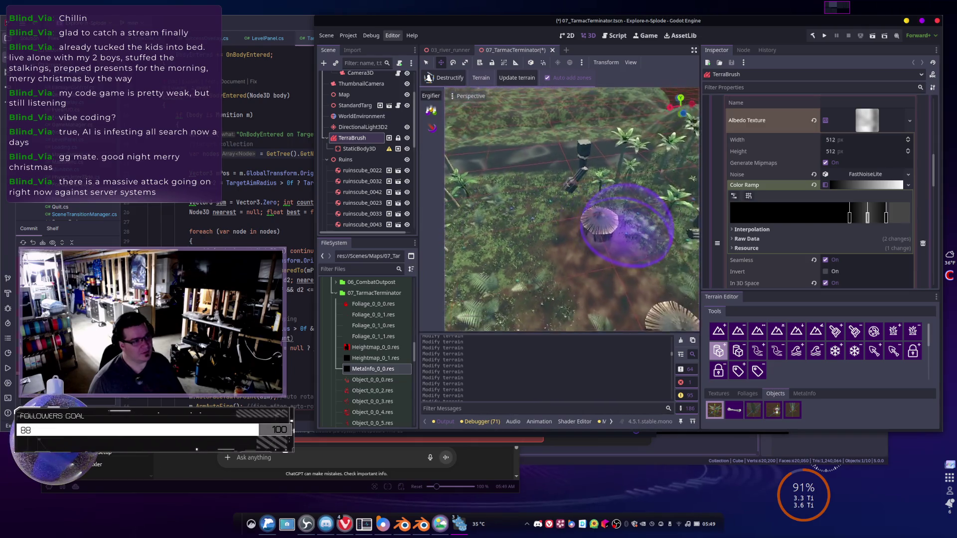
scroll(633, 226, up, 5)
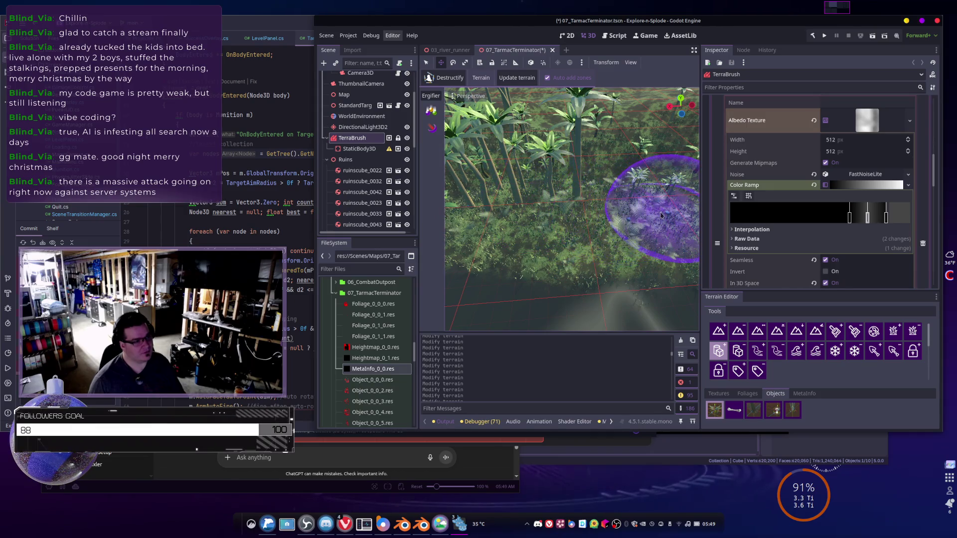
scroll(633, 224, down, 5)
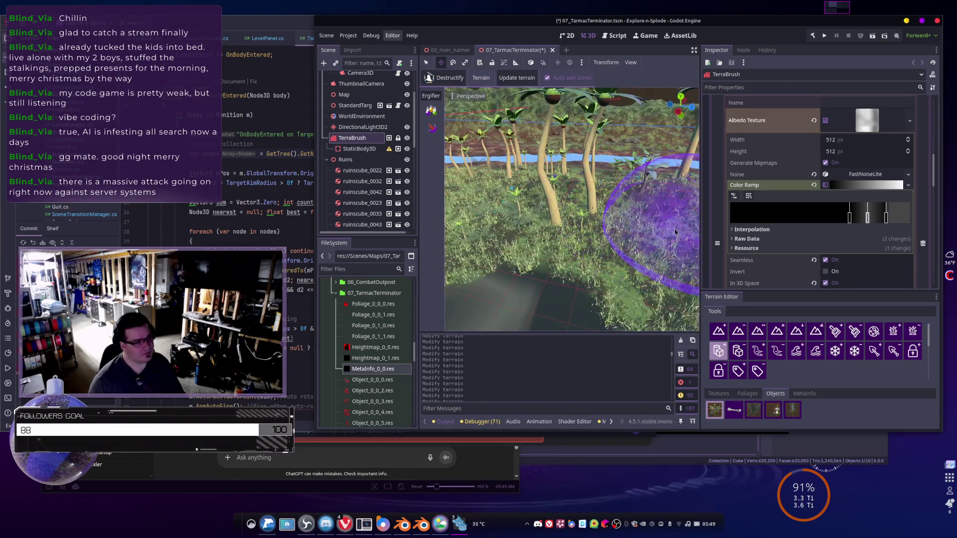
- Adjust the zoom, then save the 07_TarmacTerminator scene with Ctrl+S
scroll(676, 231, up, 5)
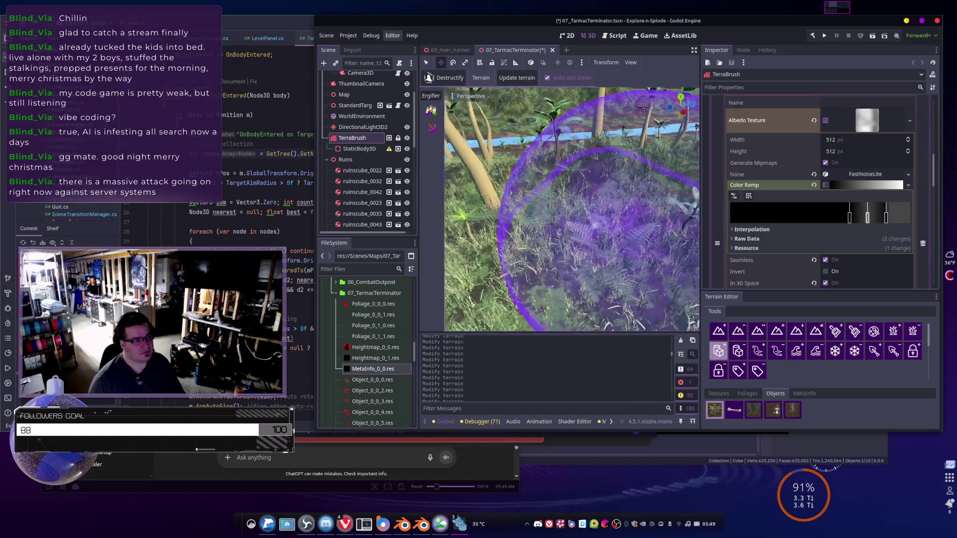
scroll(571, 209, up, 3)
scroll(633, 225, down, 5)
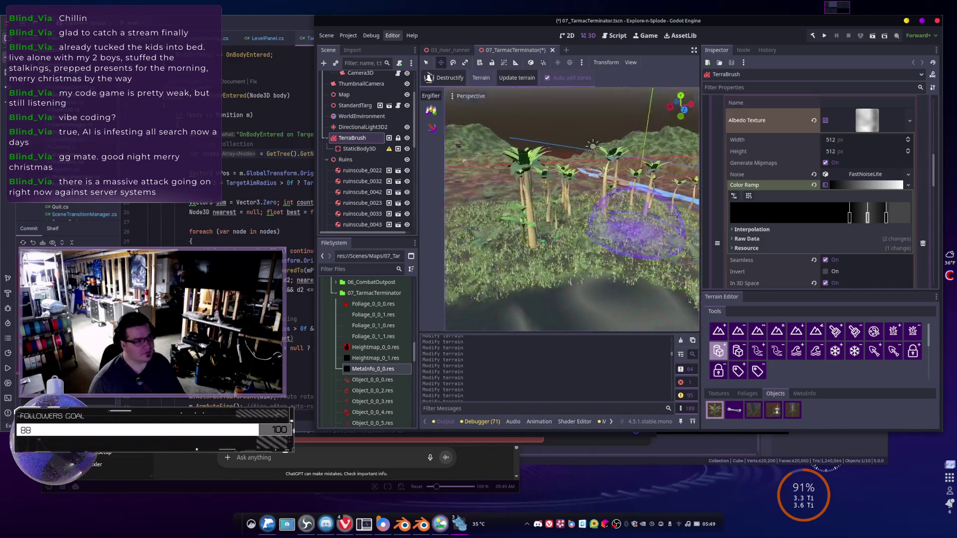
scroll(648, 221, up, 5)
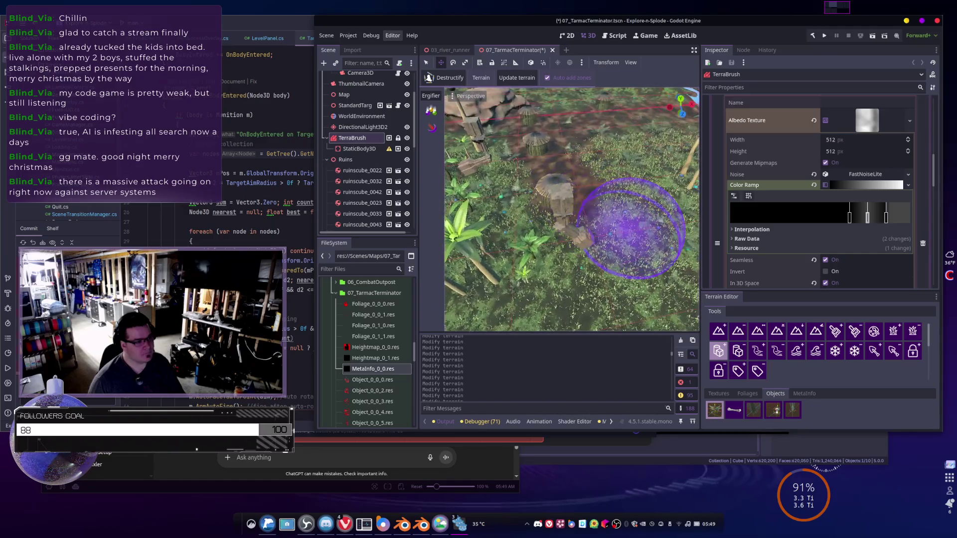
key(ctrl+s)
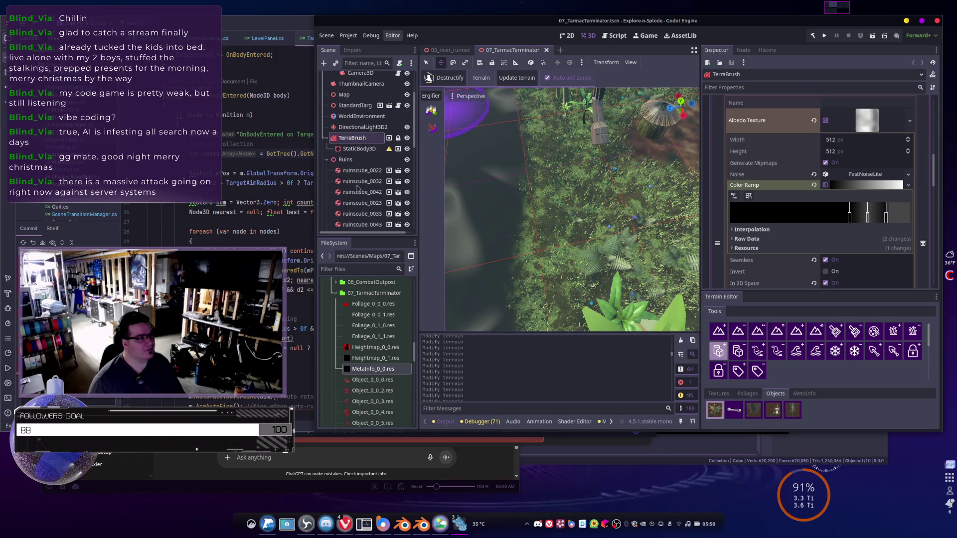
scroll(366, 181, up, 3)
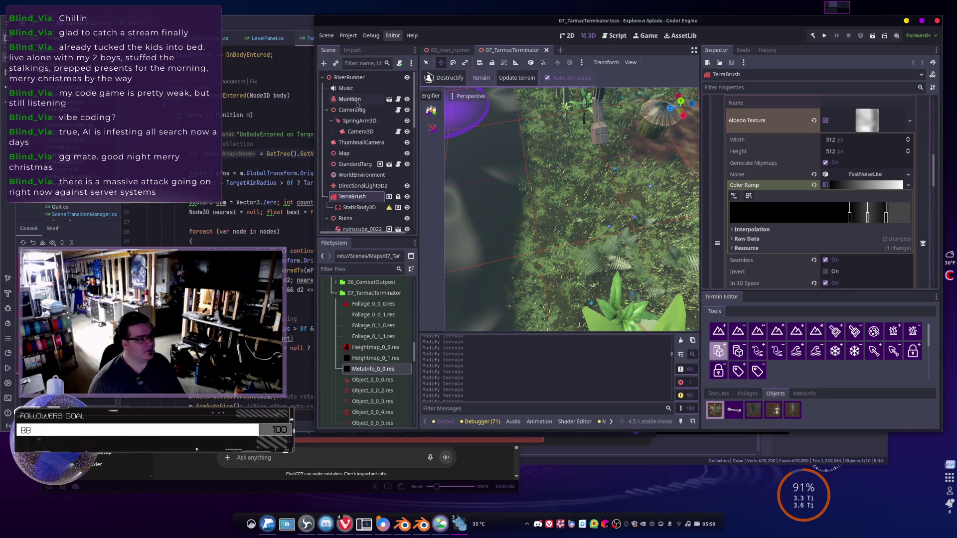
scroll(371, 128, down, 5)
scroll(373, 135, down, 5)
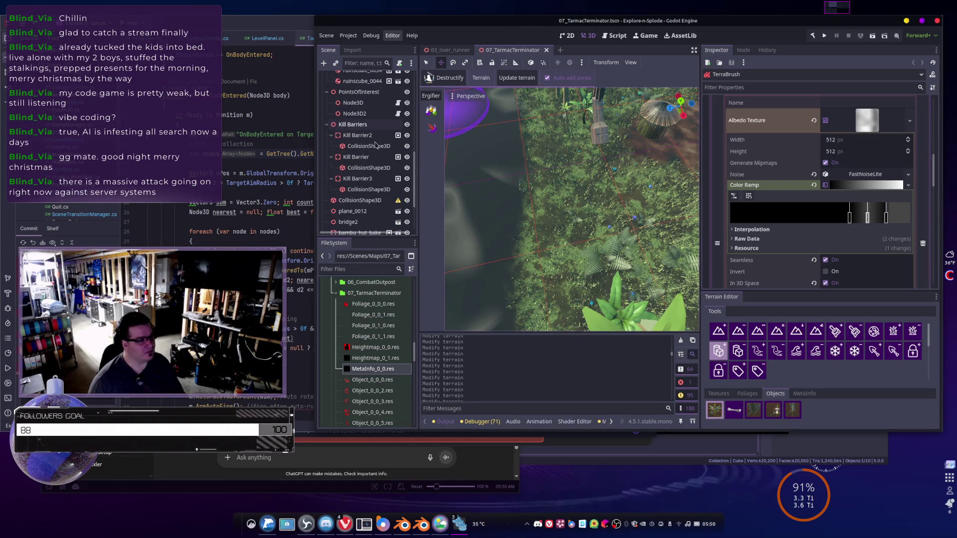
scroll(375, 144, down, 3)
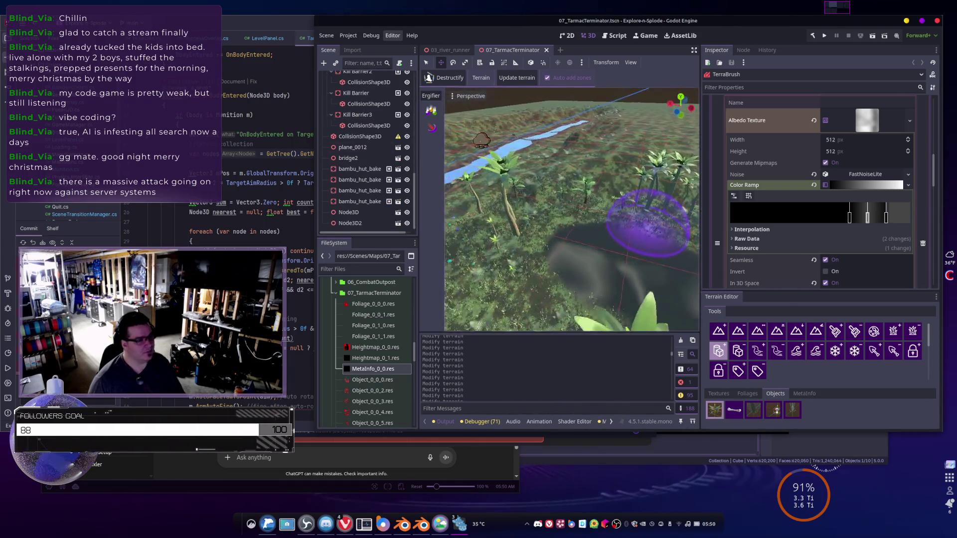
key(w)
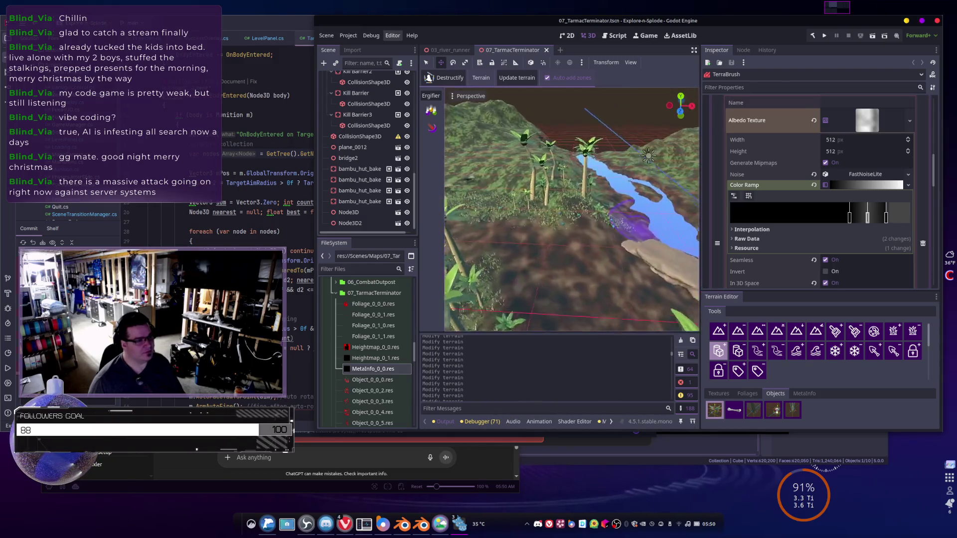
key(w)
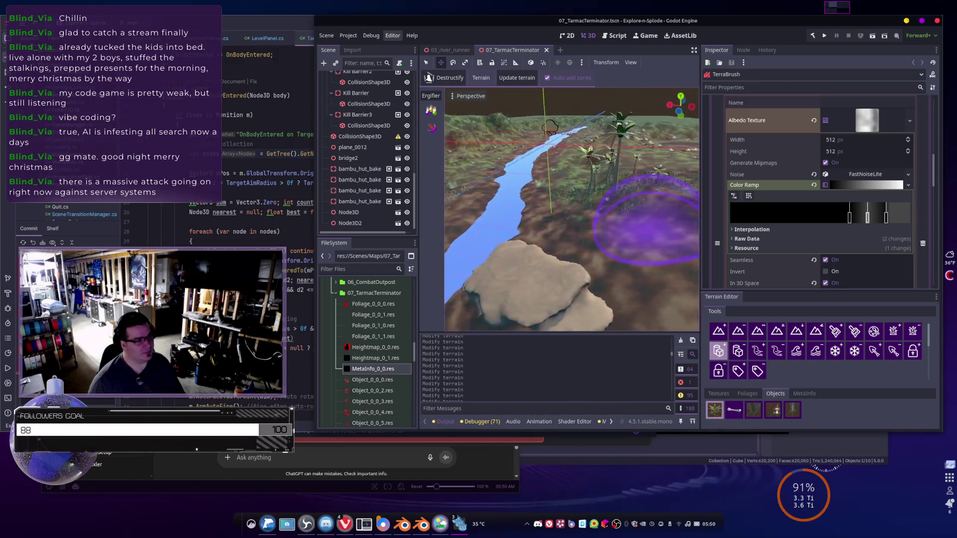
key(s)
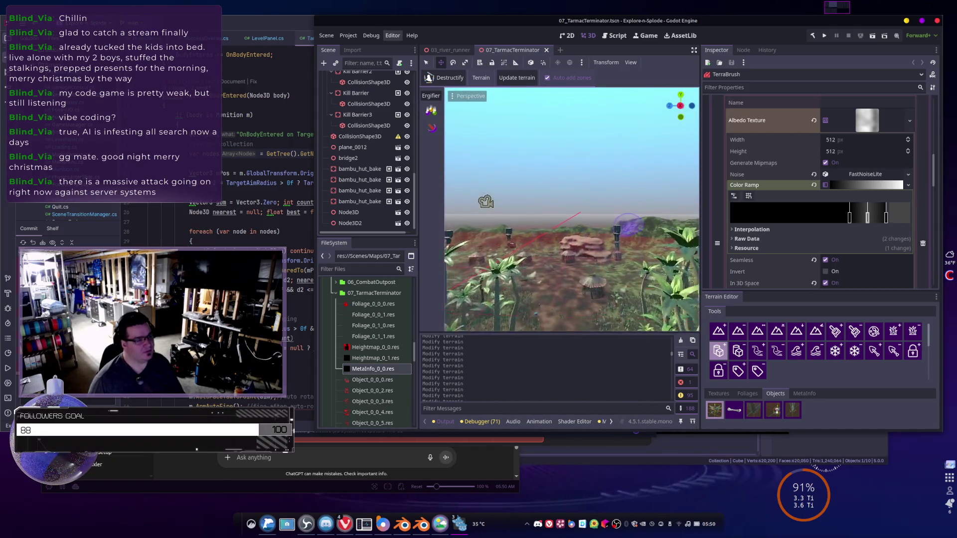
key(w)
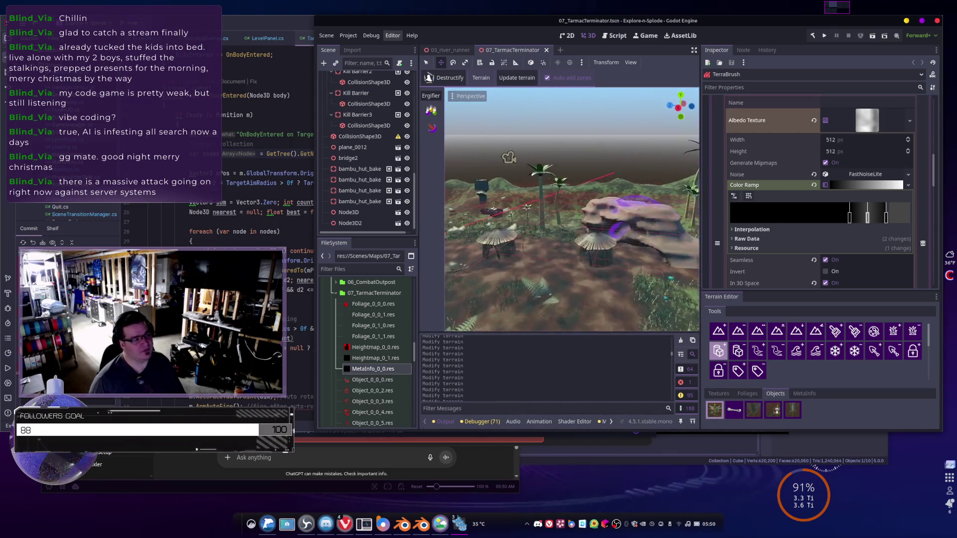
key(e)
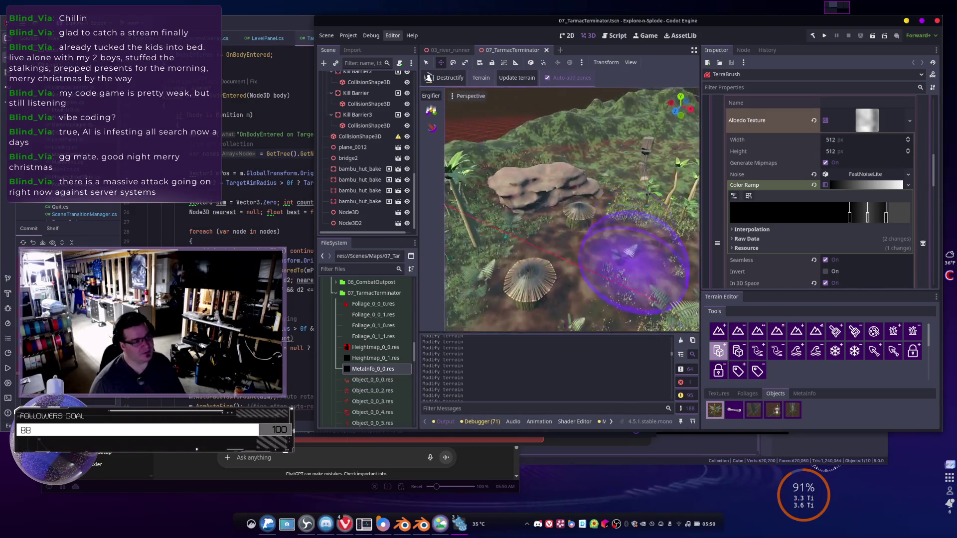
scroll(613, 224, up, 5)
scroll(582, 184, down, 3)
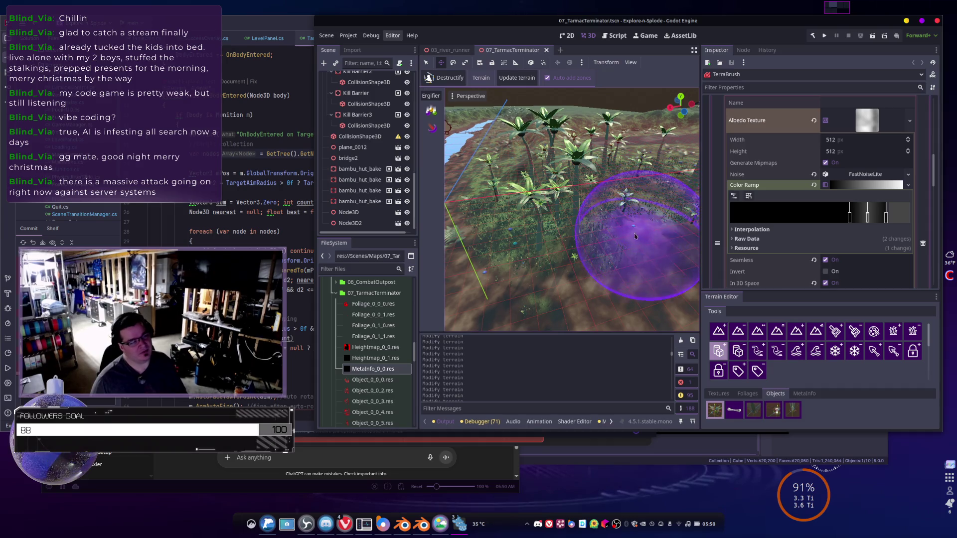
mouse_move(637, 265)
mouse_down()
mouse_move(631, 219)
mouse_move(636, 231)
mouse_up()
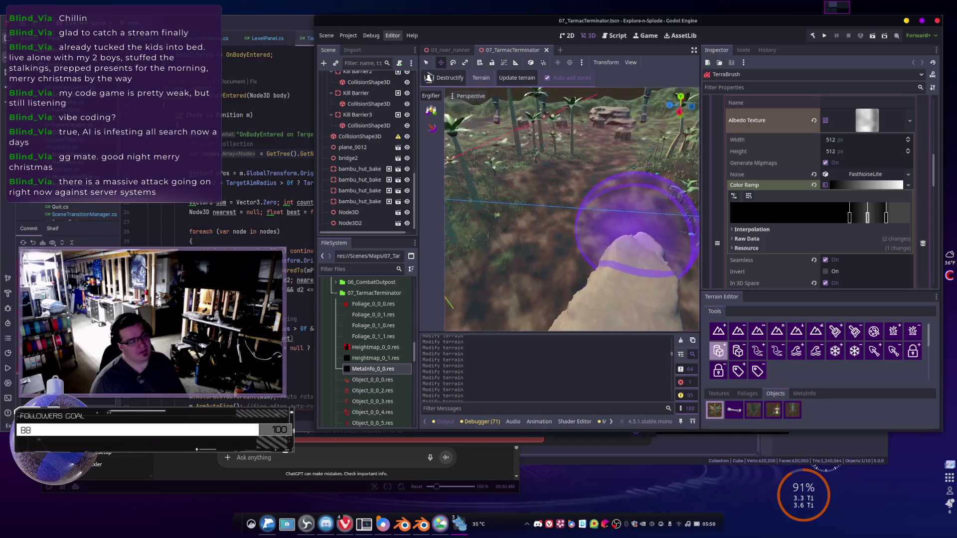
scroll(633, 289, up, 3)
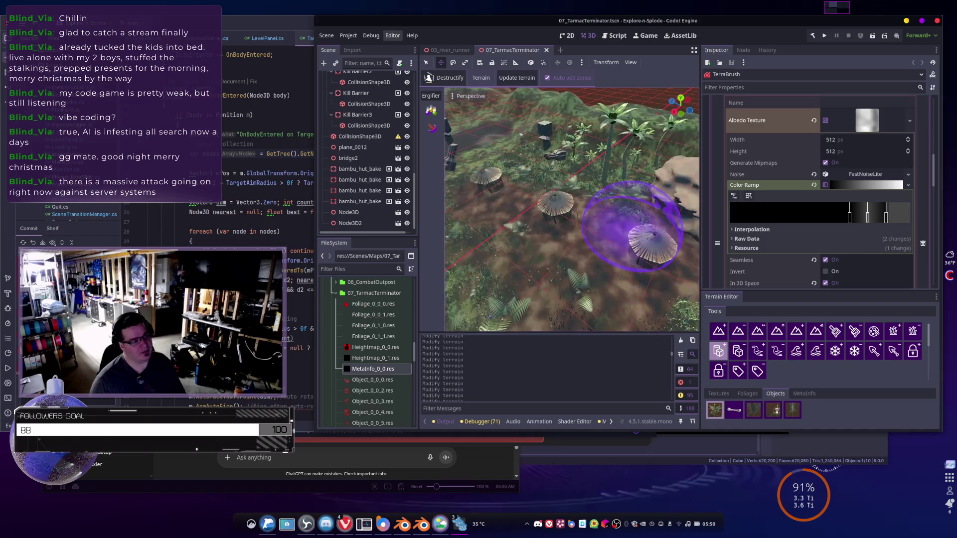
scroll(631, 235, up, 2)
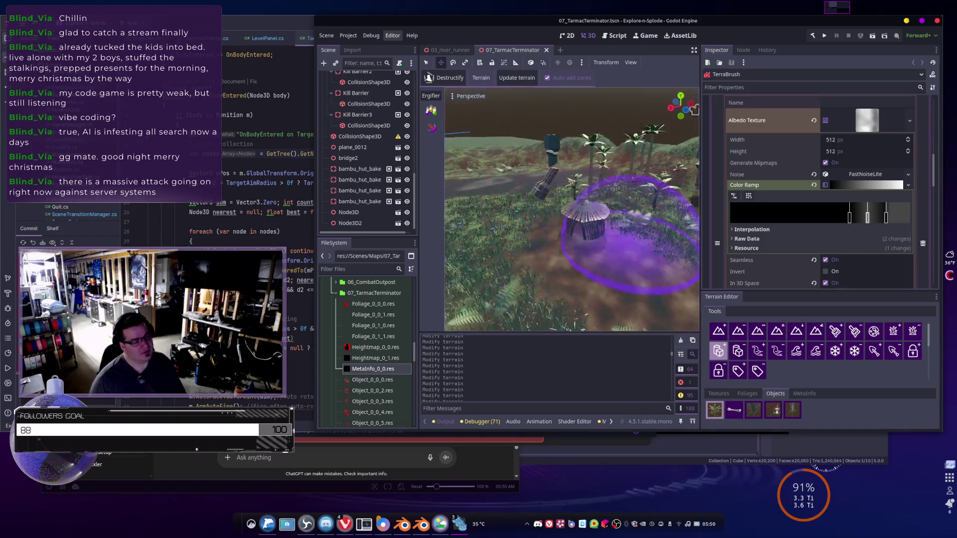
scroll(631, 234, up, 2)
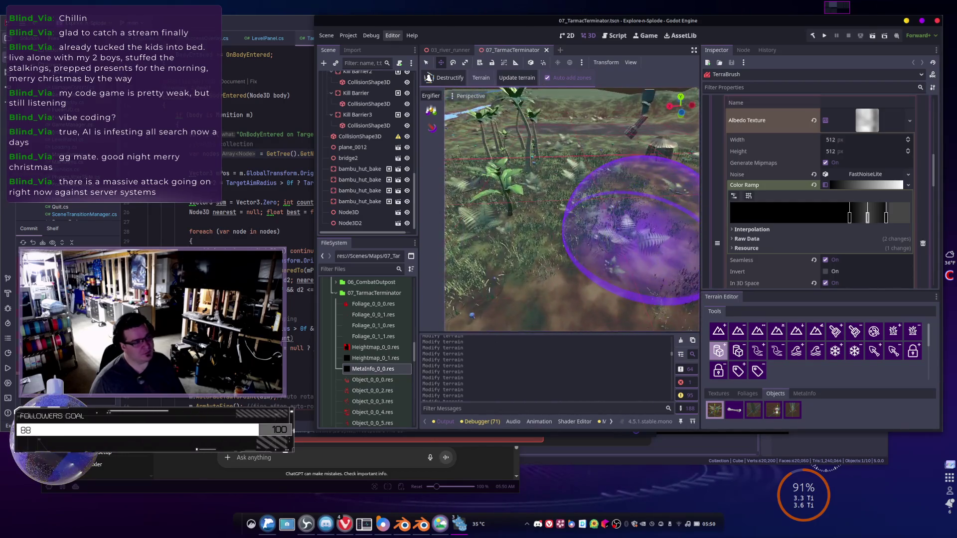
scroll(633, 229, down, 2)
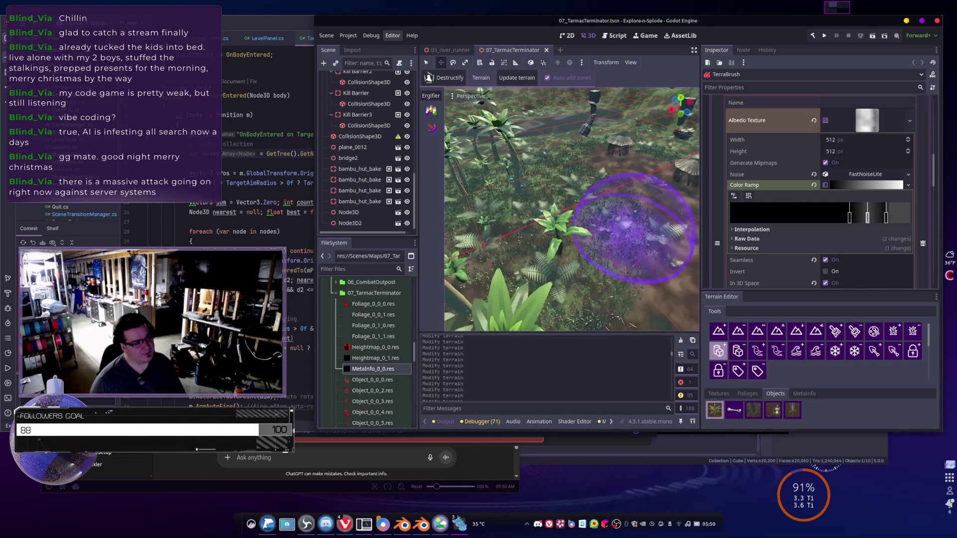
scroll(633, 229, down, 2)
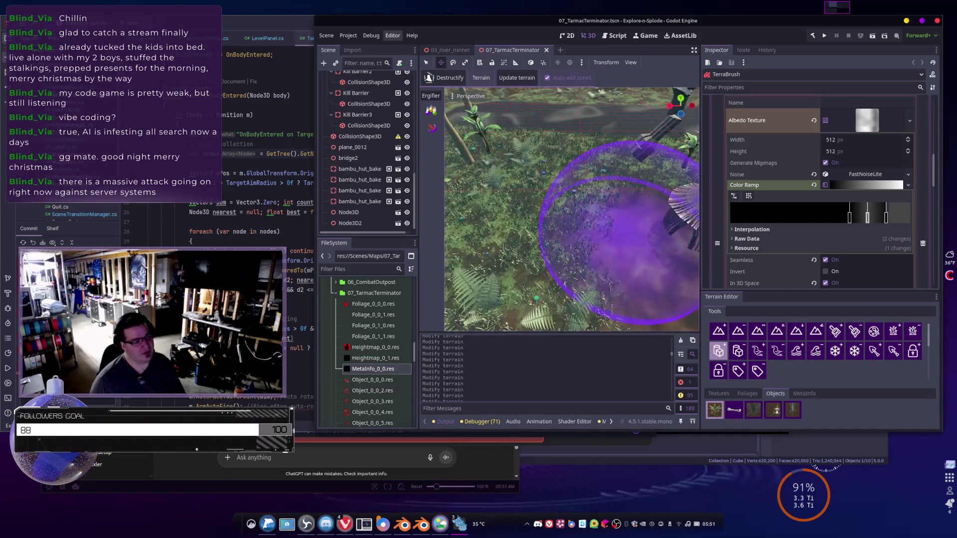
scroll(633, 228, down, 2)
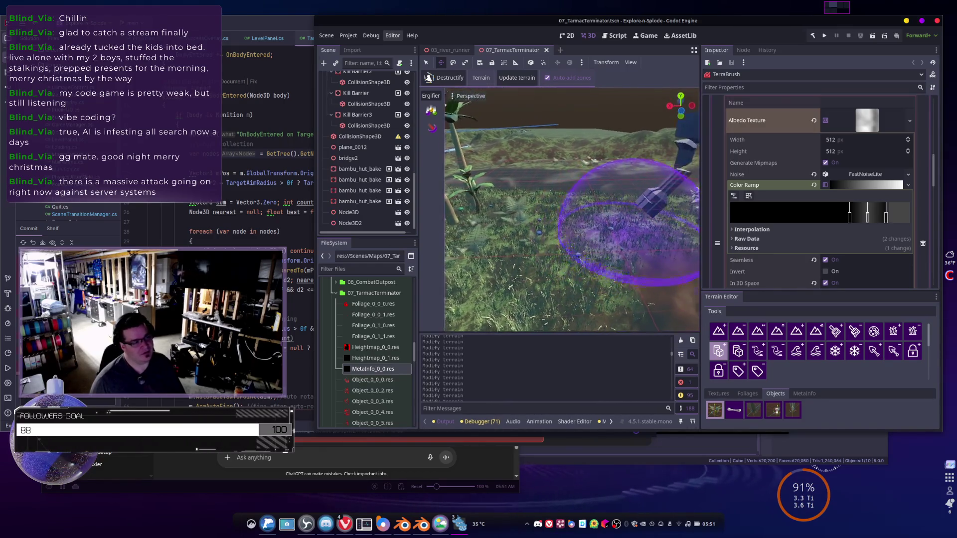
mouse_move(631, 308)
mouse_down()
mouse_move(626, 234)
mouse_move(634, 237)
mouse_up()
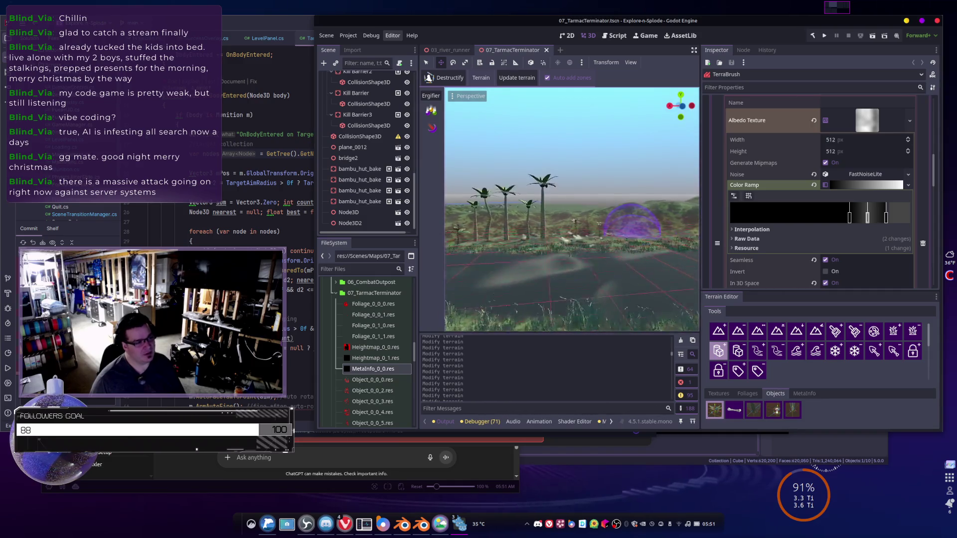
- Orbit round to the rock and water and focus the view on the rock and mushrooms
drag(630, 224, 587, 132)
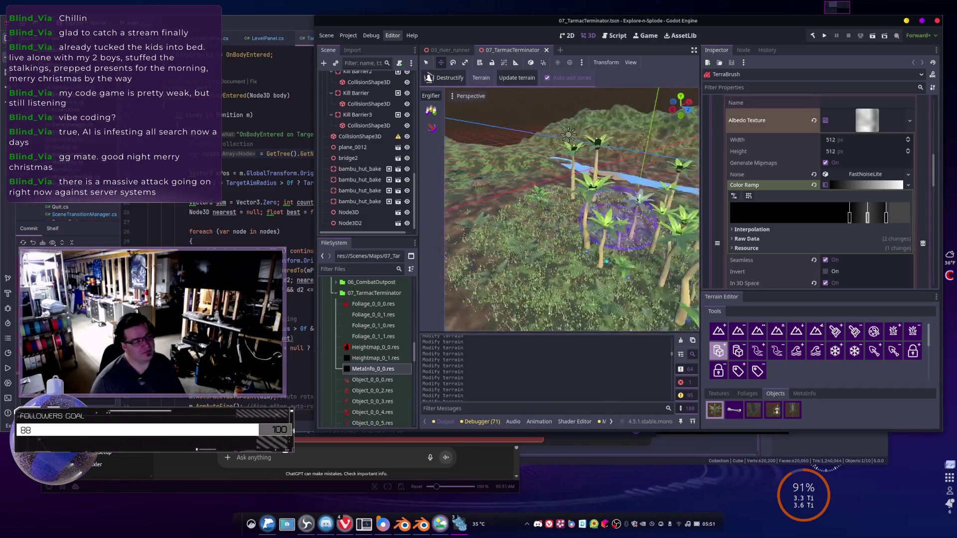
mouse_move(694, 222)
mouse_down()
mouse_move(448, 142)
mouse_move(588, 299)
mouse_move(613, 239)
mouse_move(555, 202)
mouse_move(632, 230)
mouse_move(523, 299)
mouse_move(609, 171)
mouse_move(481, 215)
mouse_move(632, 232)
mouse_up()
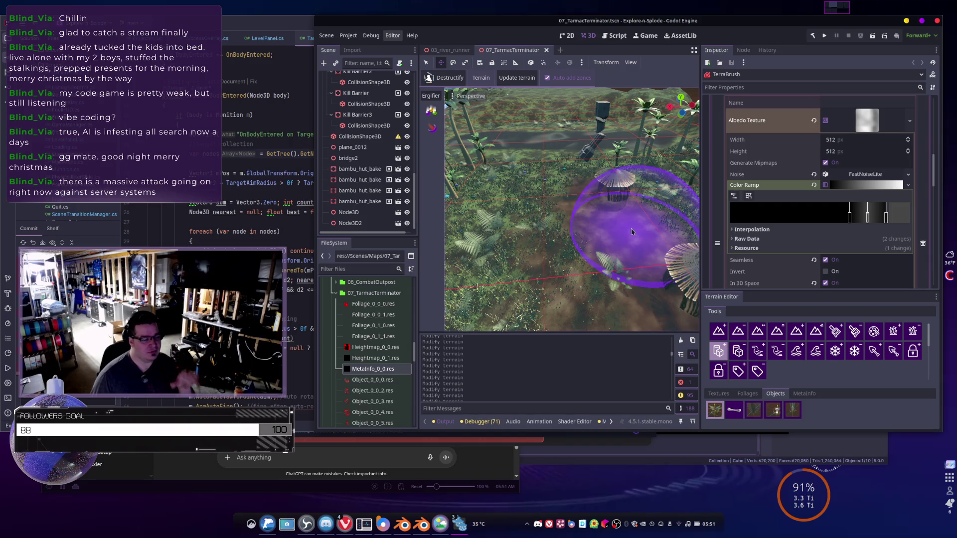
drag(606, 235, 591, 251)
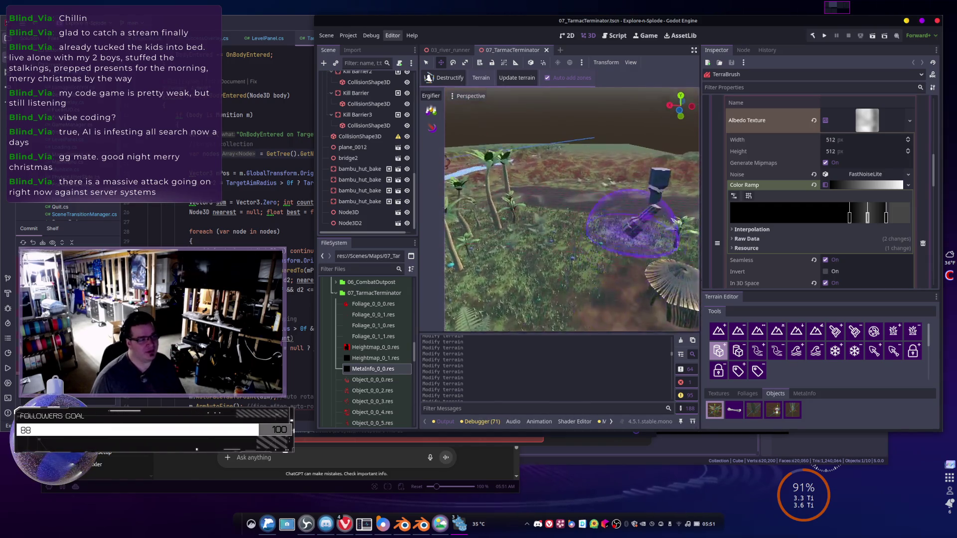
scroll(646, 232, up, 3)
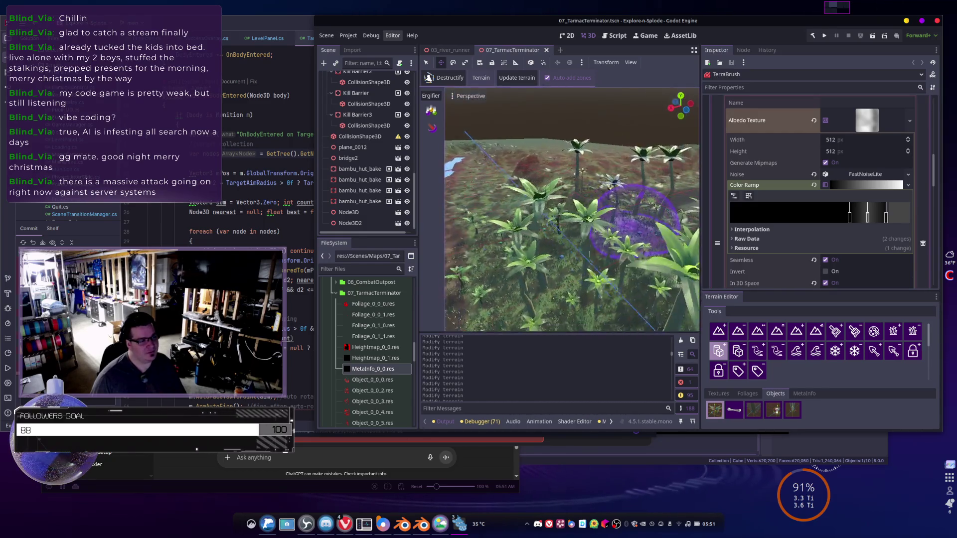
drag(551, 102, 449, 127)
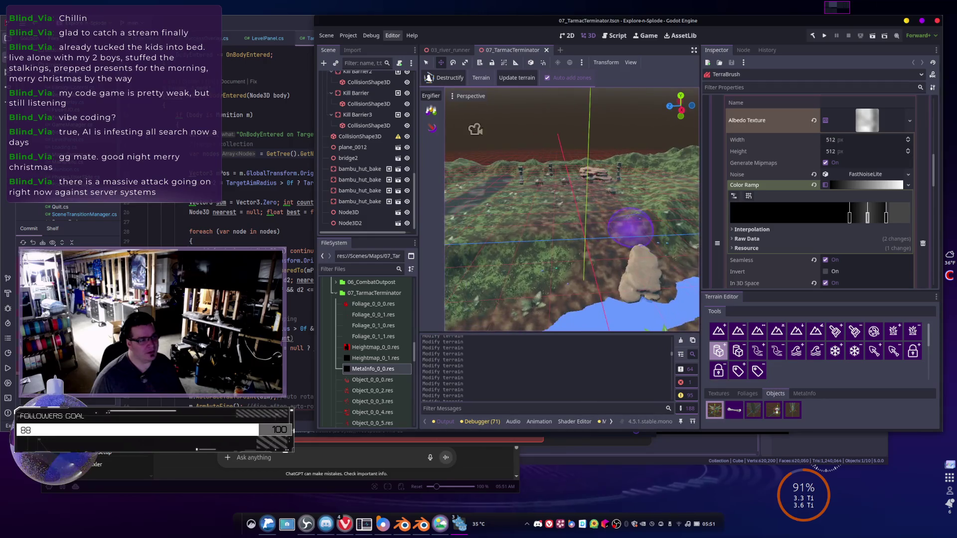
key(f)
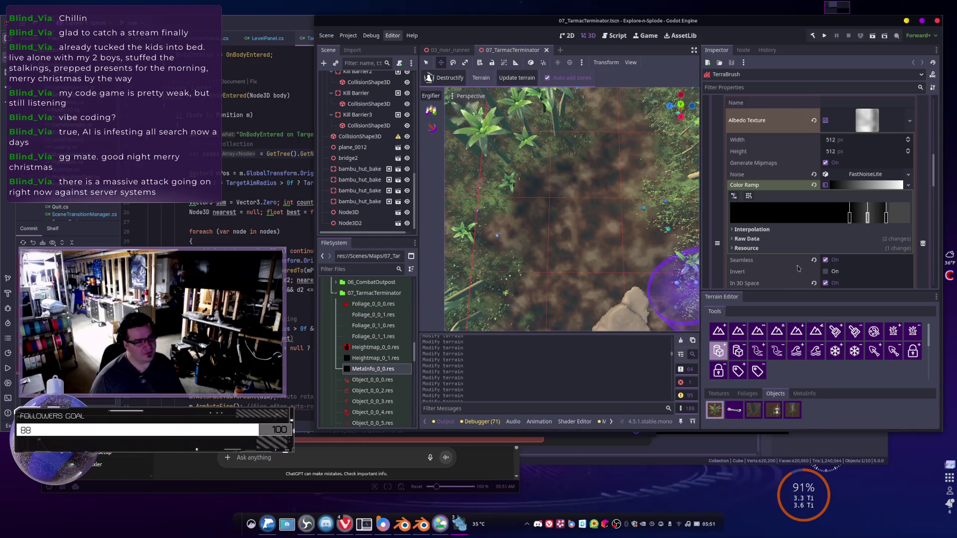
scroll(778, 351, down, 2)
scroll(811, 359, up, 2)
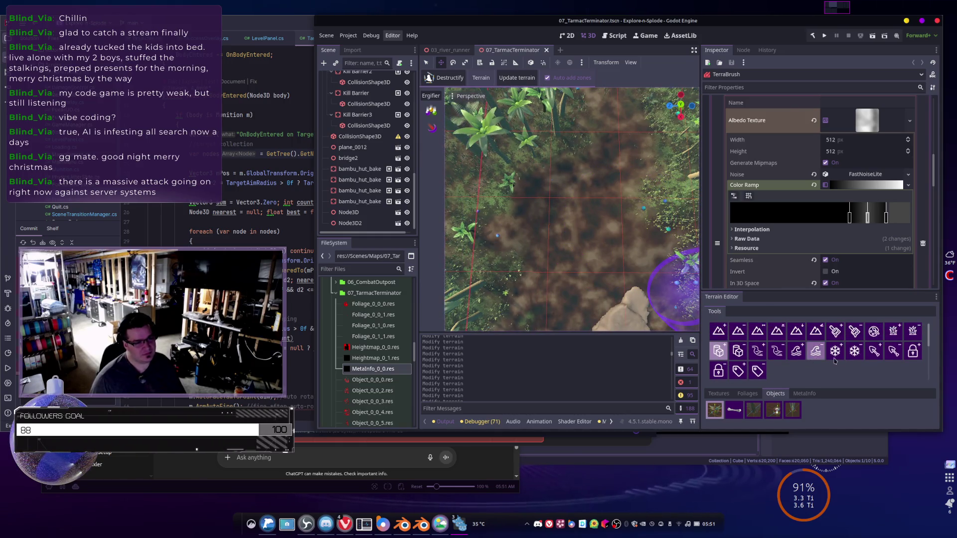
- With the Paint Color tool set to orange ff610c, paint the dirt clearing beside the rock
click(835, 331)
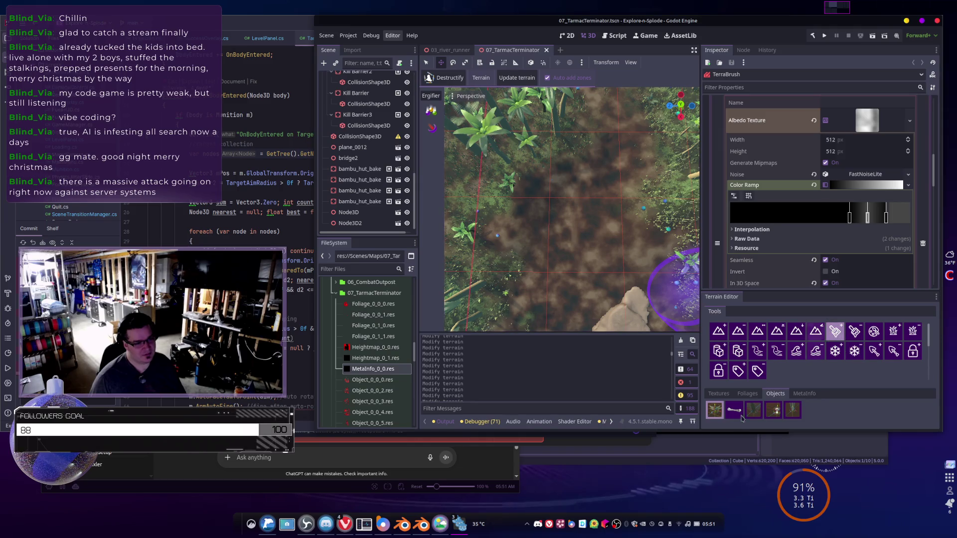
click(719, 394)
scroll(803, 374, down, 3)
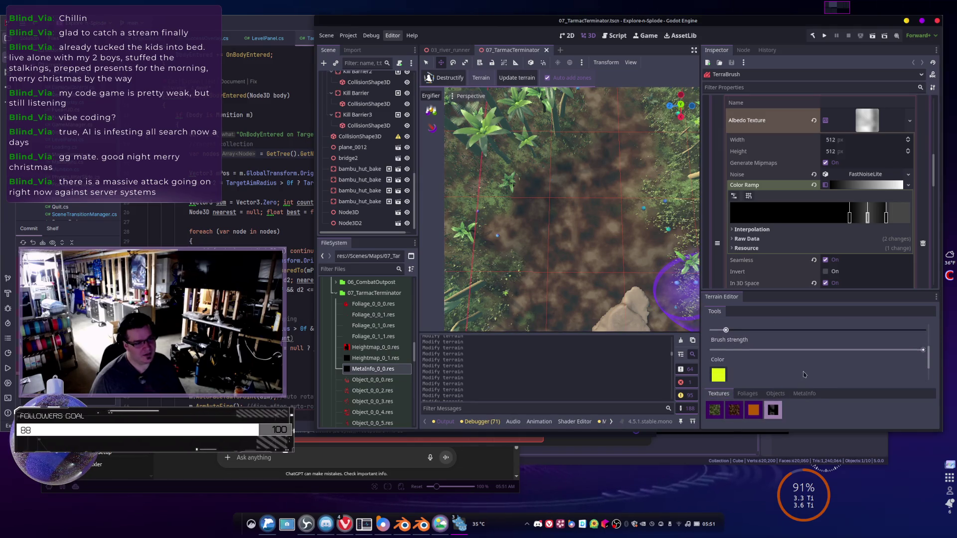
click(718, 369)
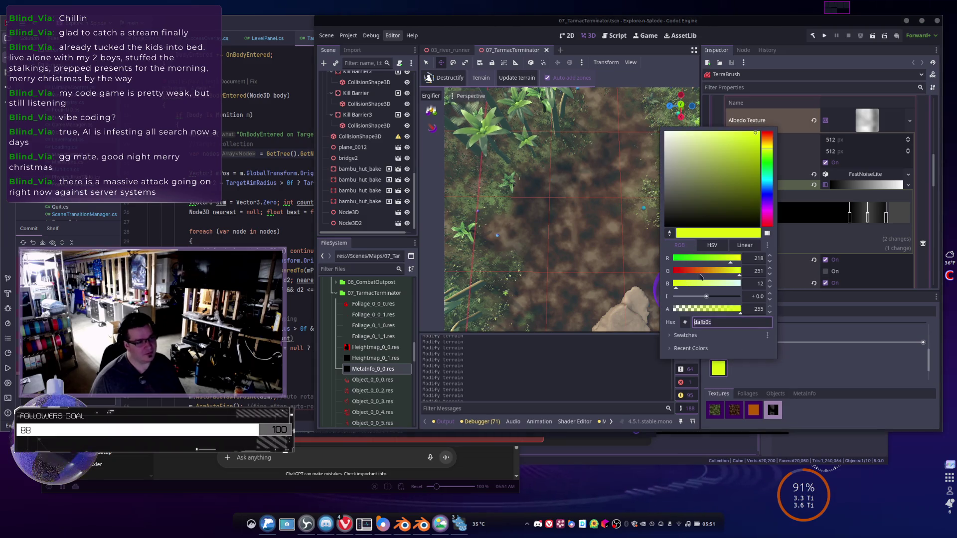
click(700, 272)
drag(699, 273, 696, 275)
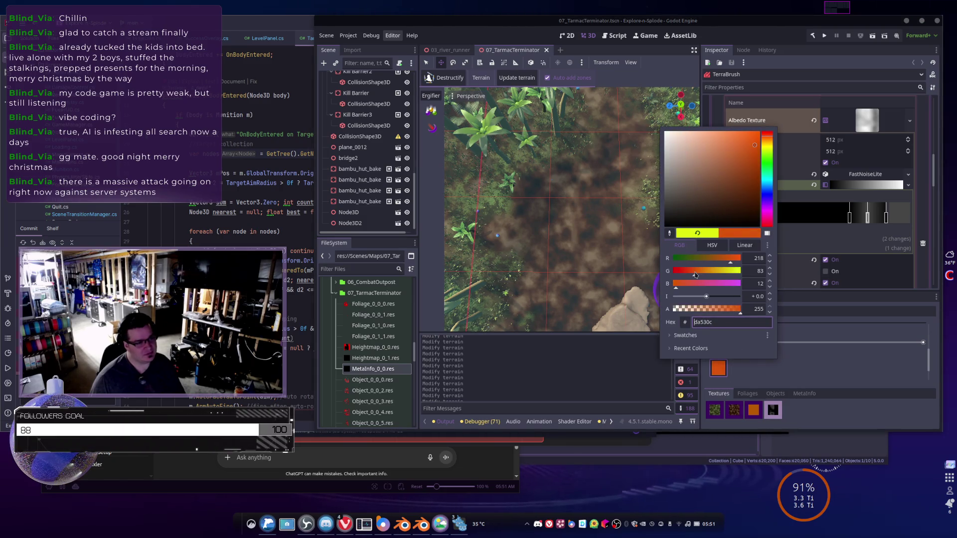
click(755, 132)
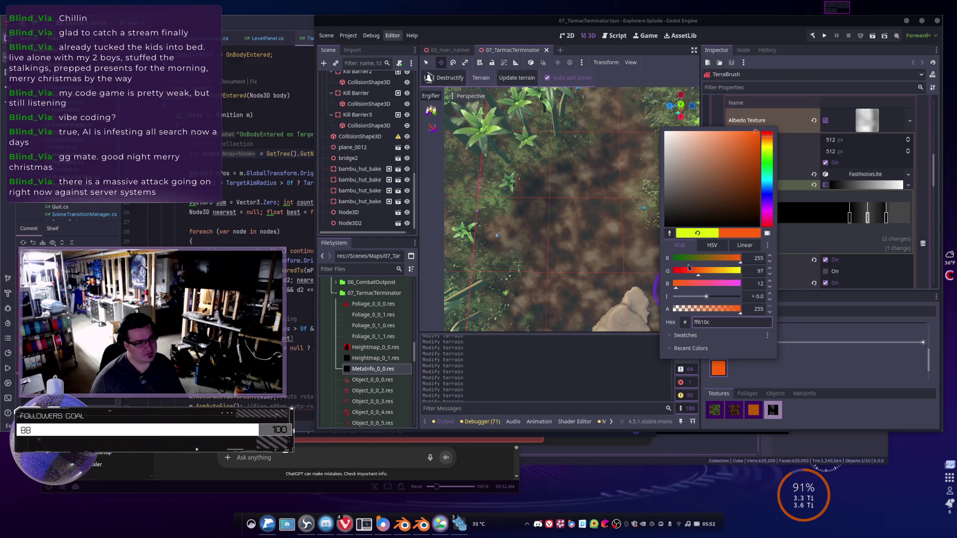
click(583, 237)
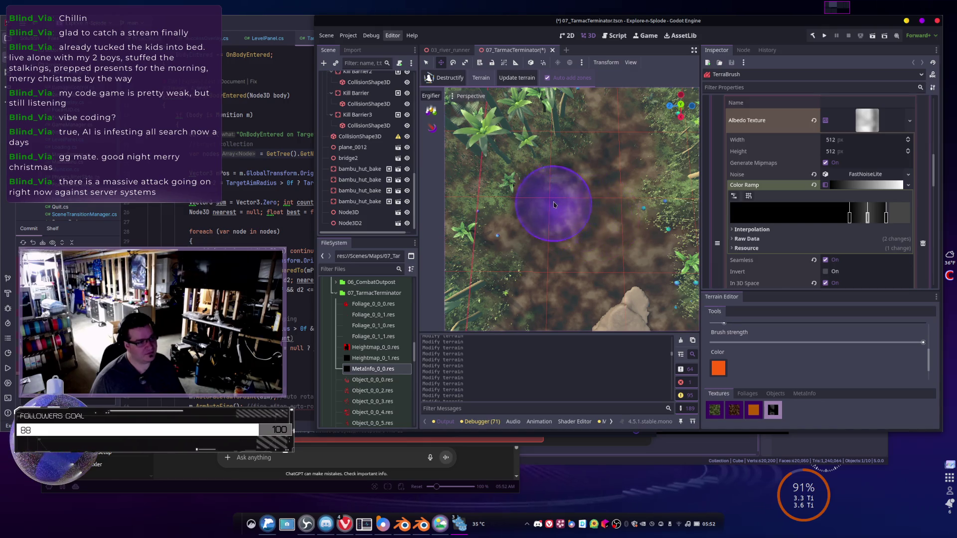
click(571, 207)
mouse_move(570, 207)
mouse_down()
mouse_move(645, 242)
mouse_move(638, 165)
mouse_move(568, 241)
mouse_move(552, 233)
mouse_up()
- Switch the paint colour to red and dab small red spots onto the patch
scroll(588, 220, down, 5)
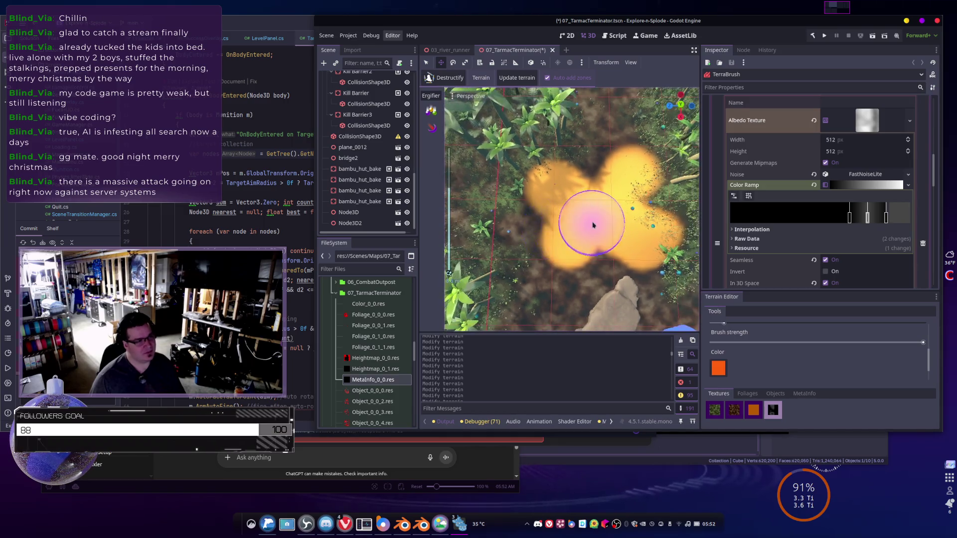
click(712, 366)
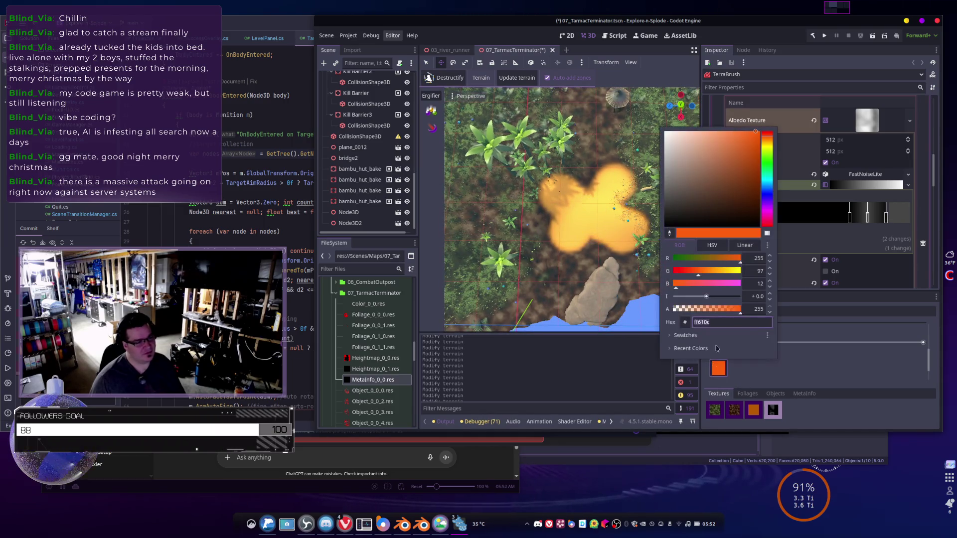
drag(699, 274, 650, 271)
click(600, 224)
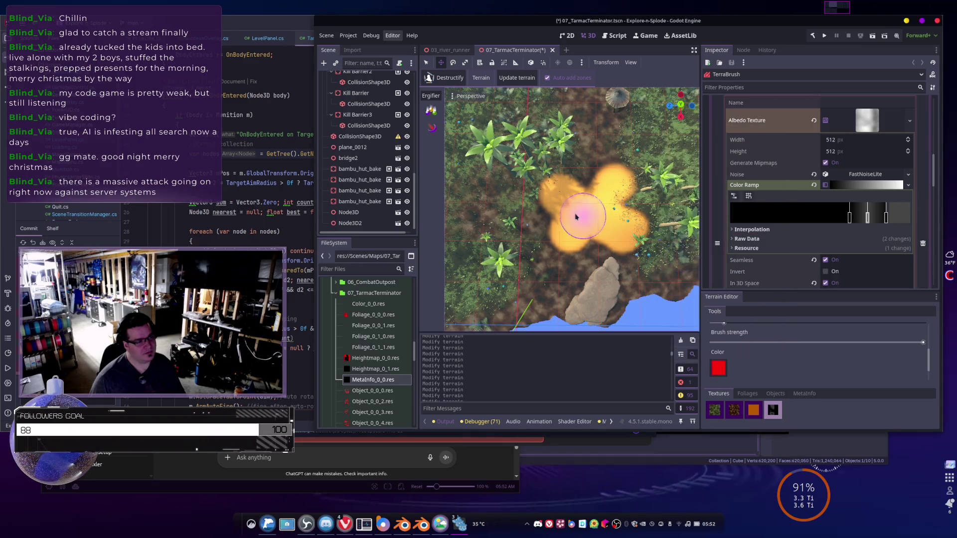
scroll(561, 199, down, 3)
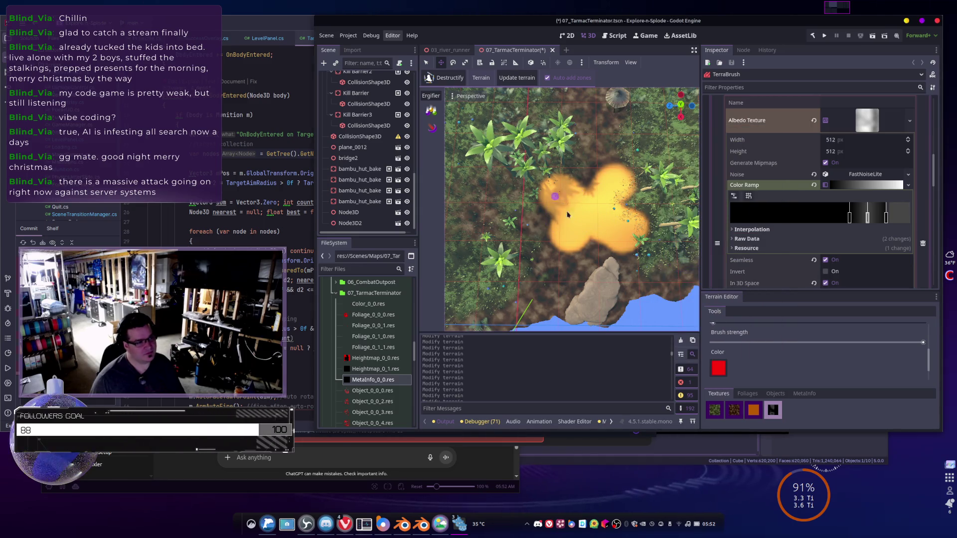
mouse_move(568, 214)
mouse_down()
mouse_move(561, 198)
mouse_move(589, 190)
mouse_up()
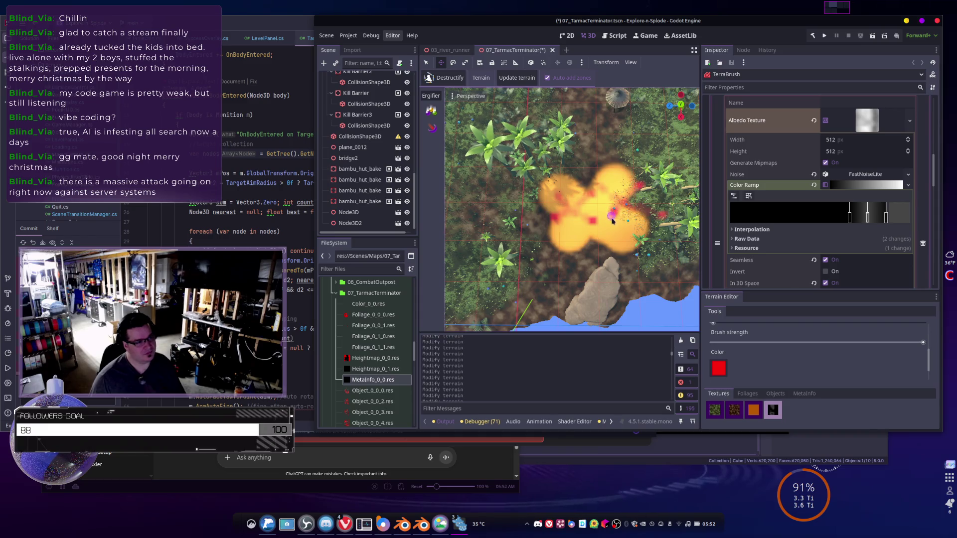
right_click(613, 221)
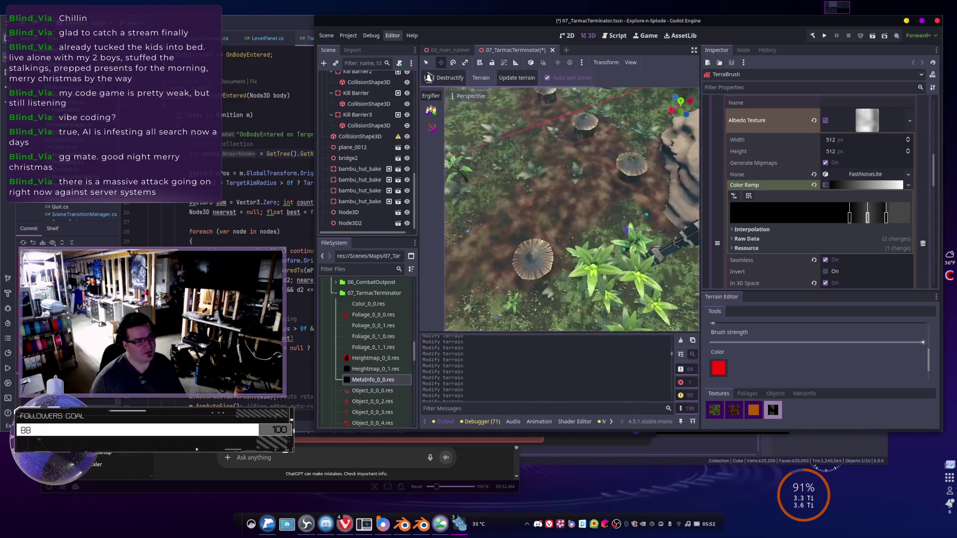
- Paint a long red stroke up across the dirt ground
key(w)
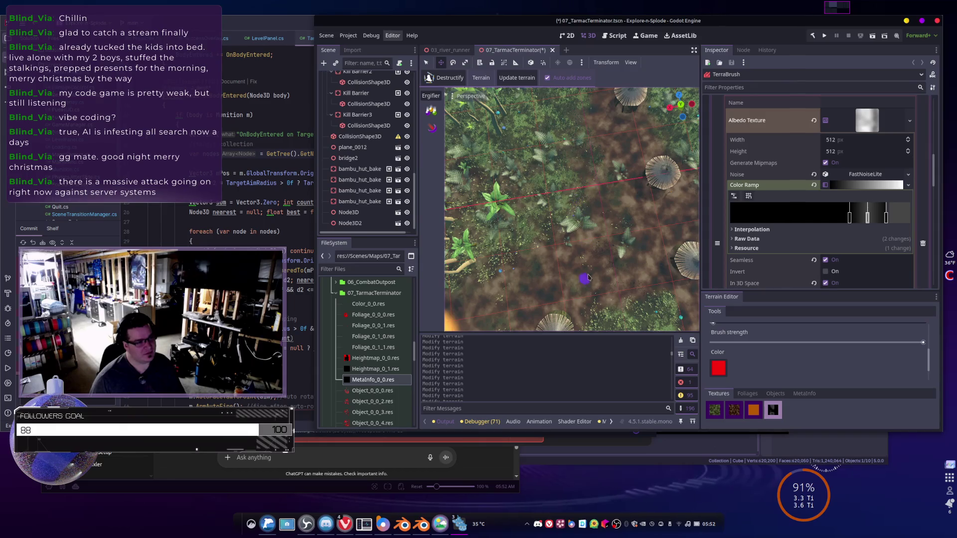
drag(588, 272, 564, 116)
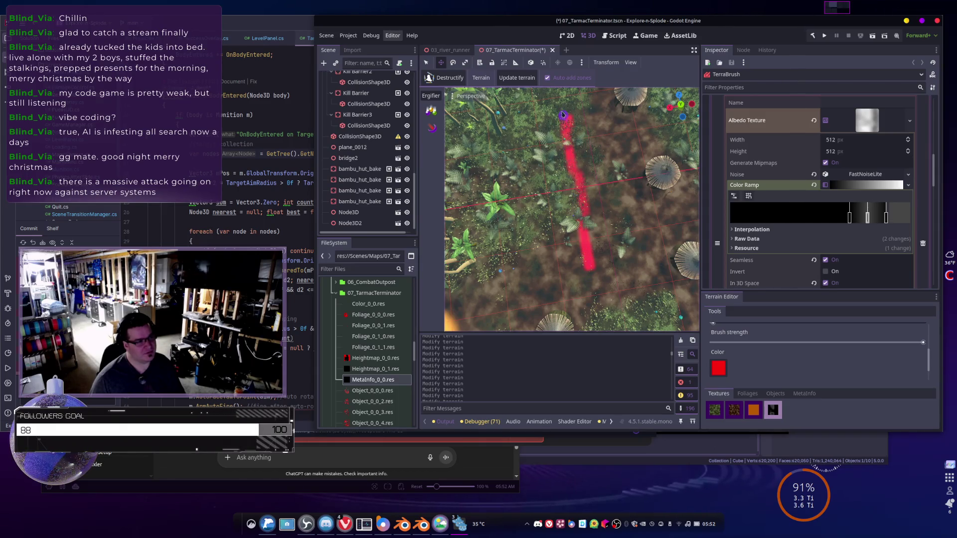
scroll(562, 115, up, 3)
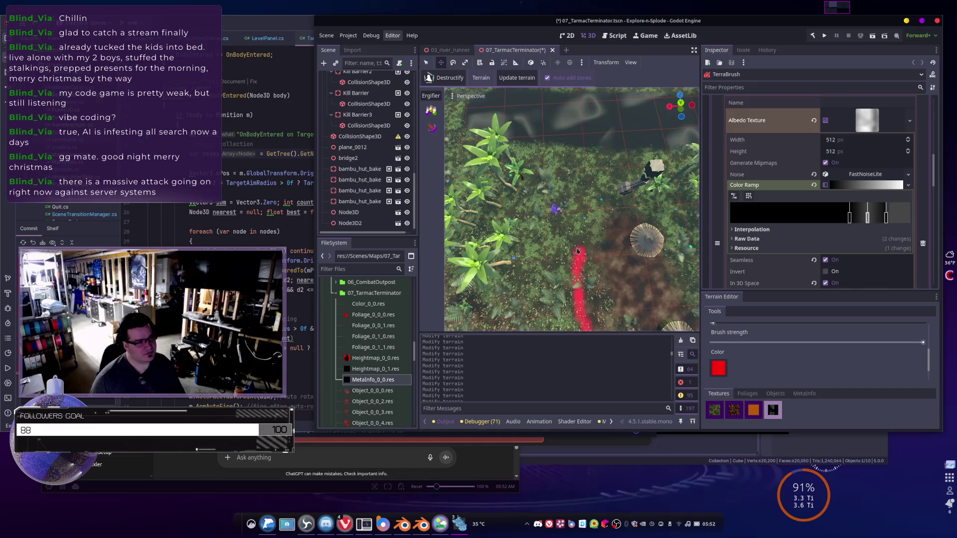
drag(577, 240, 576, 174)
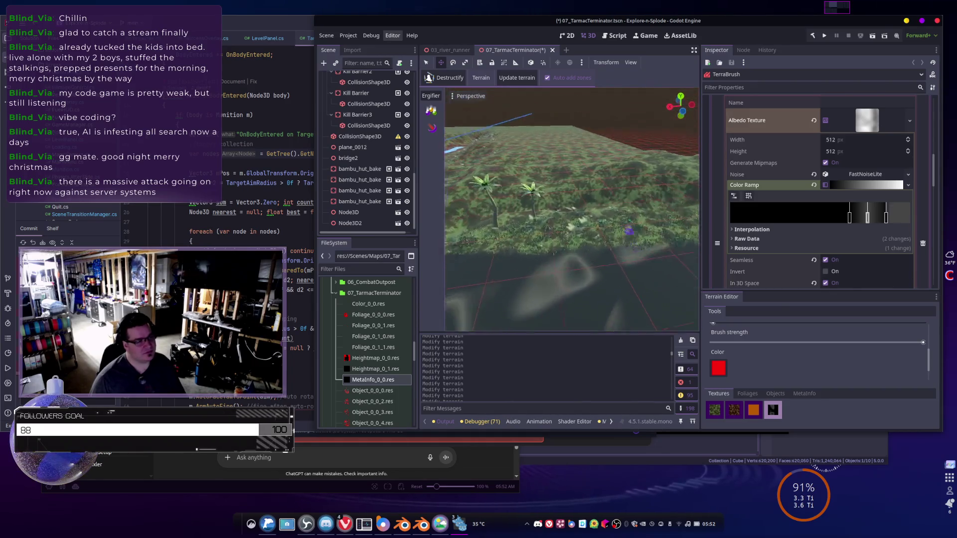
scroll(628, 229, up, 2)
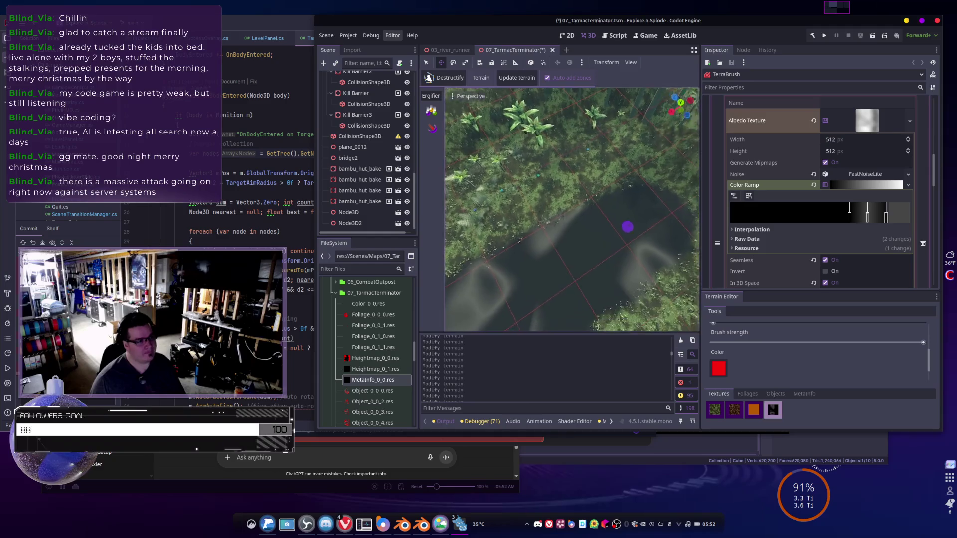
drag(628, 229, 538, 161)
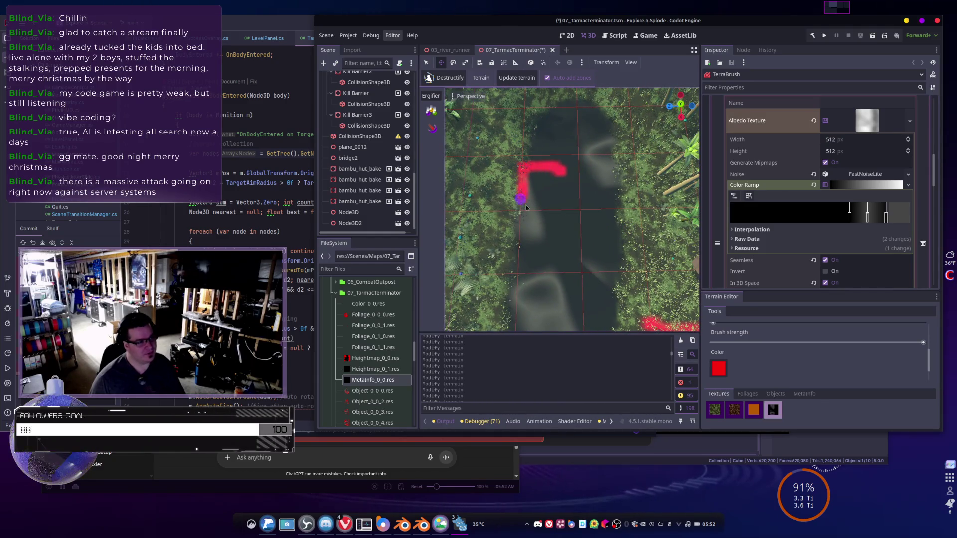
- Paint red C and D letter shapes, with a bracket stroke, on the dark terrain patch
drag(525, 207, 561, 212)
mouse_move(599, 167)
mouse_down()
mouse_move(642, 167)
mouse_move(642, 207)
mouse_move(602, 210)
mouse_move(566, 236)
mouse_move(619, 250)
mouse_move(557, 258)
mouse_up()
mouse_move(557, 179)
mouse_down()
mouse_move(574, 116)
mouse_move(601, 162)
mouse_up()
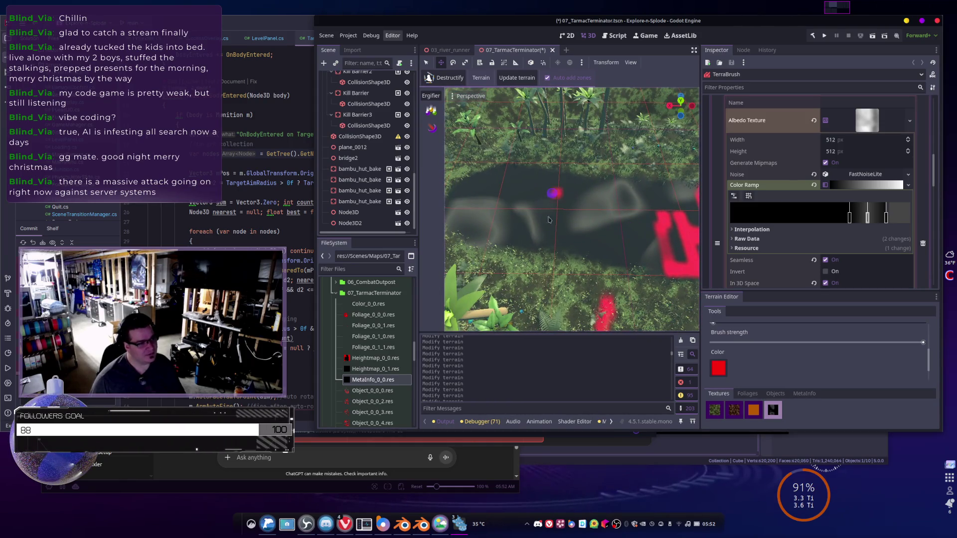
mouse_move(548, 220)
mouse_down()
mouse_move(578, 243)
mouse_move(601, 223)
mouse_move(572, 189)
mouse_move(546, 200)
mouse_move(551, 188)
mouse_move(607, 198)
mouse_up()
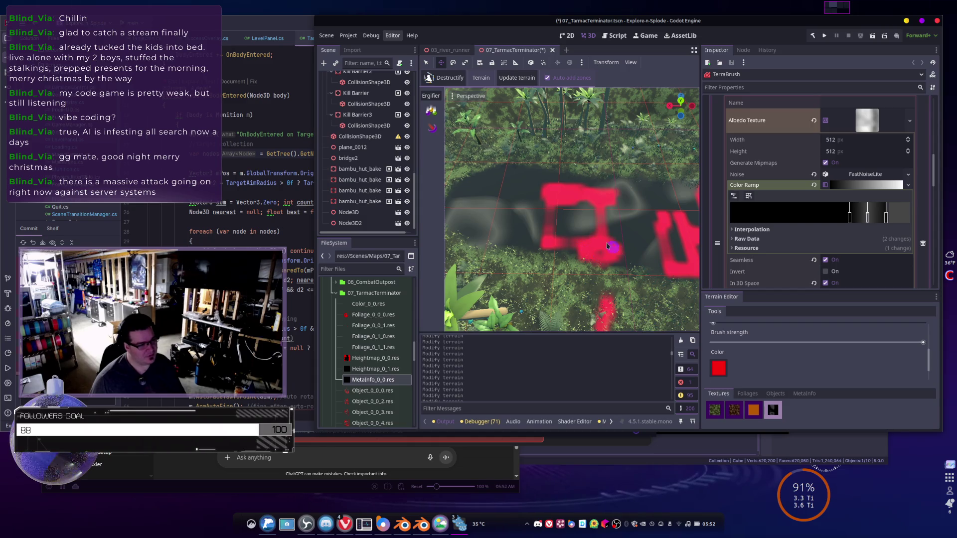
drag(556, 251, 546, 260)
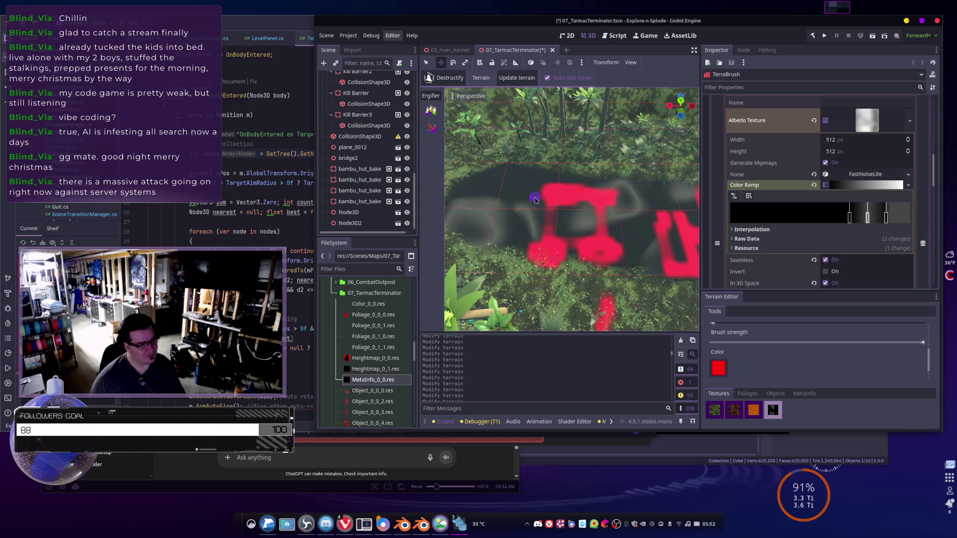
- Bring the red markings into a top-down view
scroll(573, 226, up, 2)
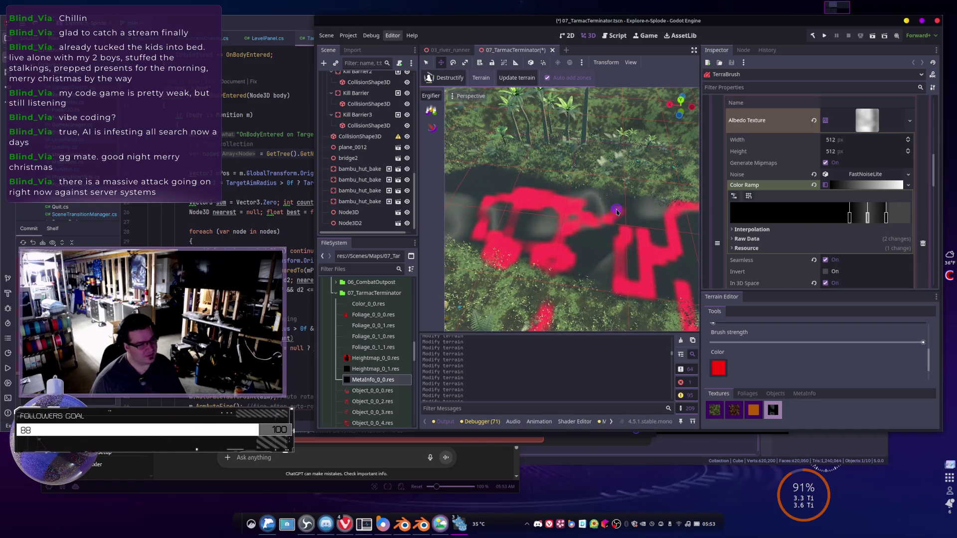
scroll(643, 207, down, 3)
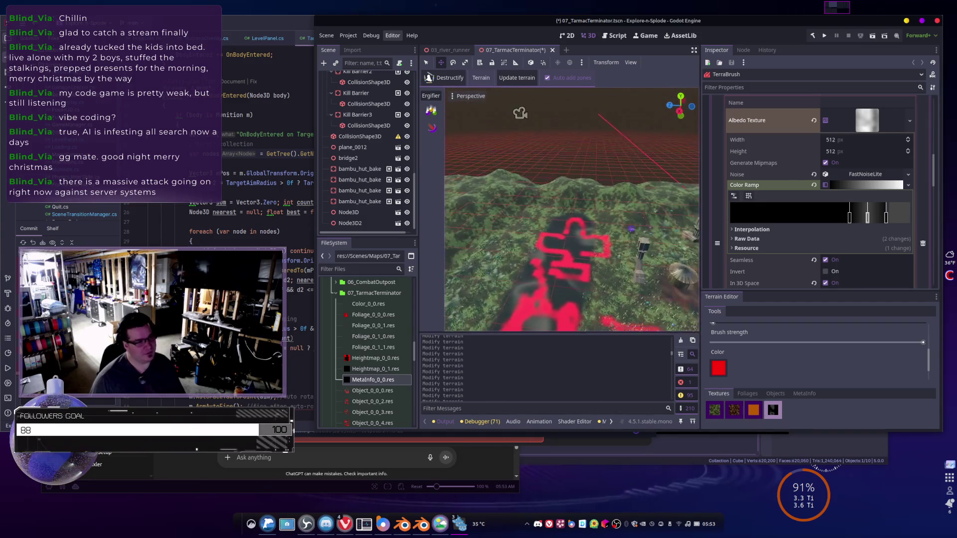
scroll(629, 231, up, 2)
drag(630, 230, 550, 223)
scroll(550, 223, up, 5)
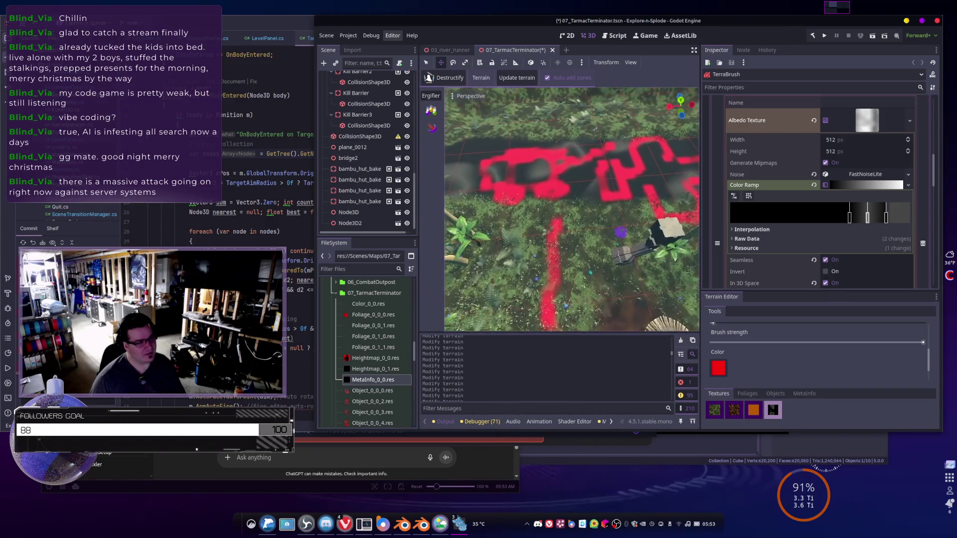
drag(620, 232, 625, 211)
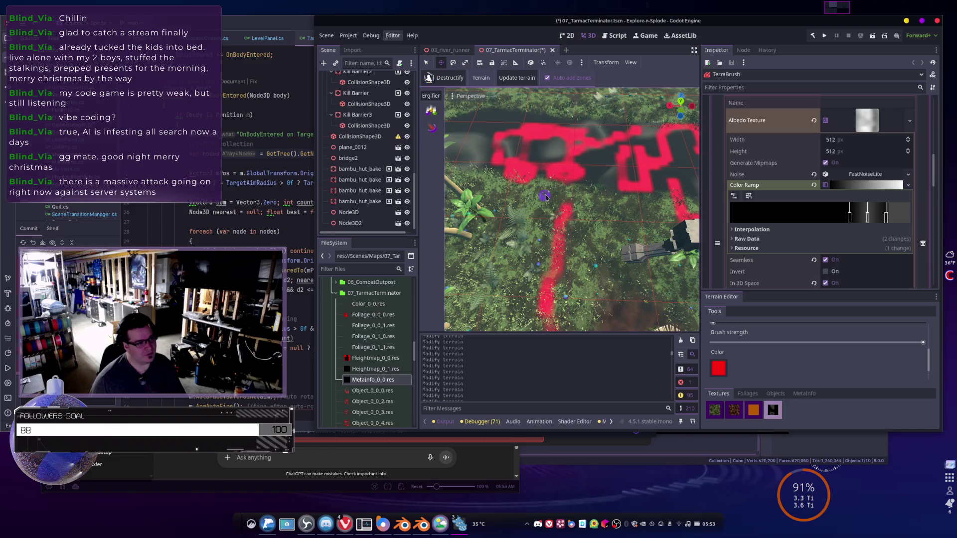
drag(545, 199, 541, 169)
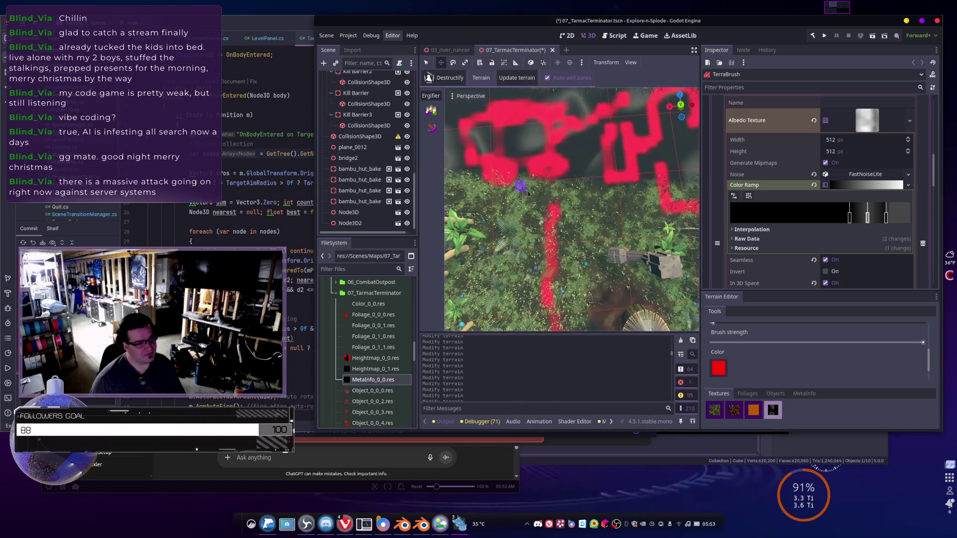
click(715, 367)
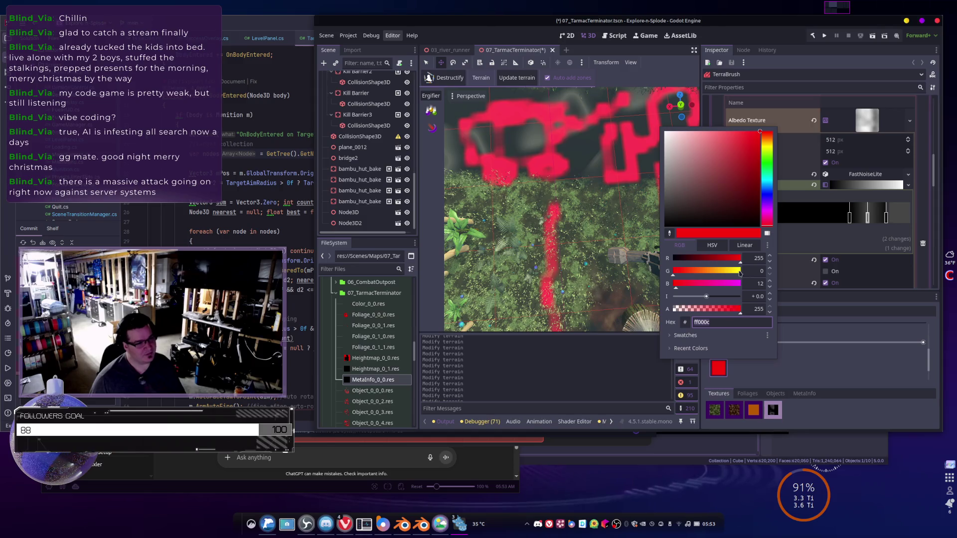
- Change the paint colour from red to yellow (G 255)
drag(742, 272, 748, 269)
click(554, 212)
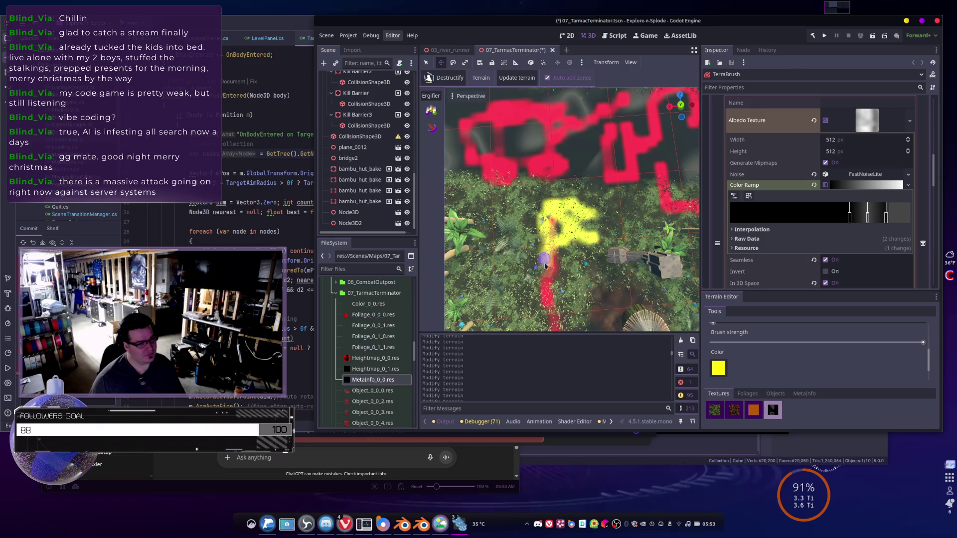
mouse_move(598, 206)
mouse_down()
mouse_move(646, 250)
mouse_move(631, 227)
mouse_up()
- Change the paint colour from yellow to green (R 0)
click(718, 371)
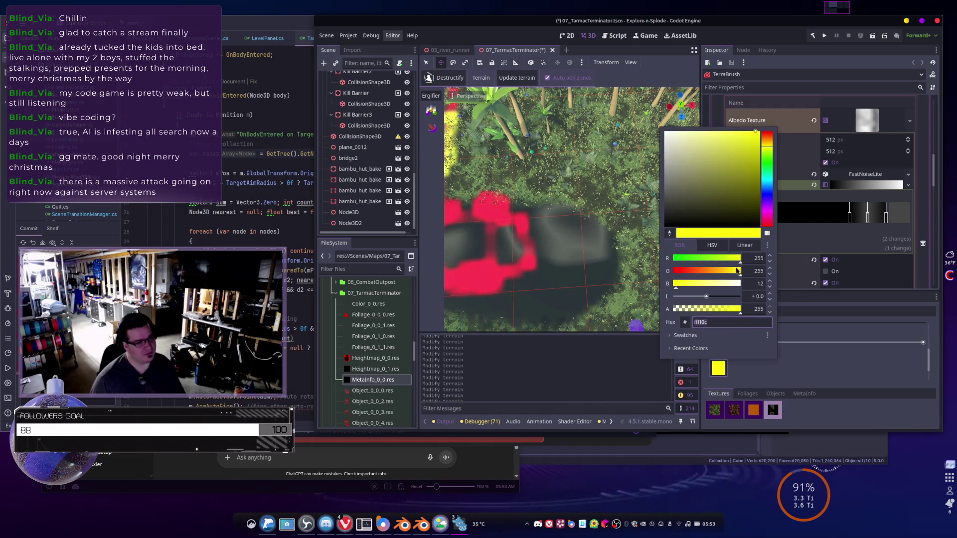
drag(697, 265, 636, 258)
click(607, 191)
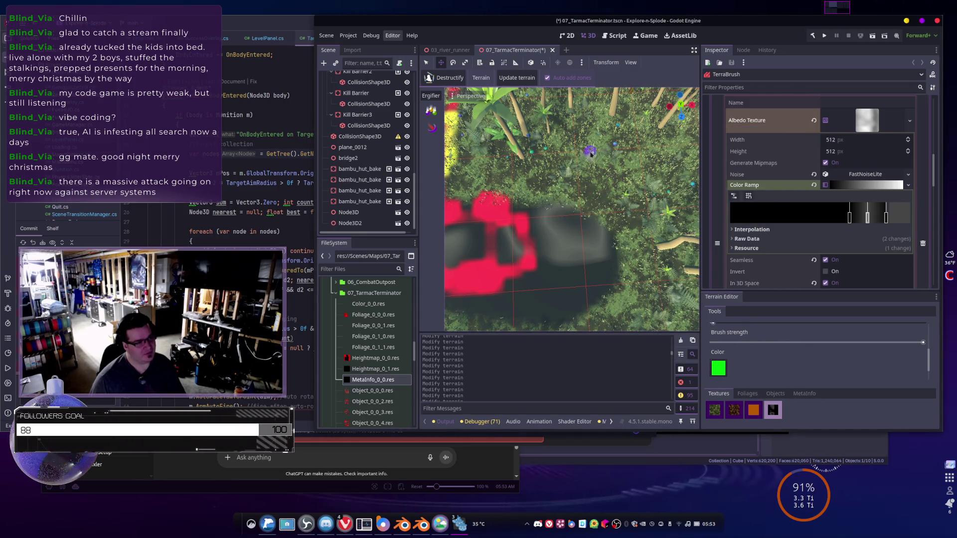
drag(591, 152, 633, 238)
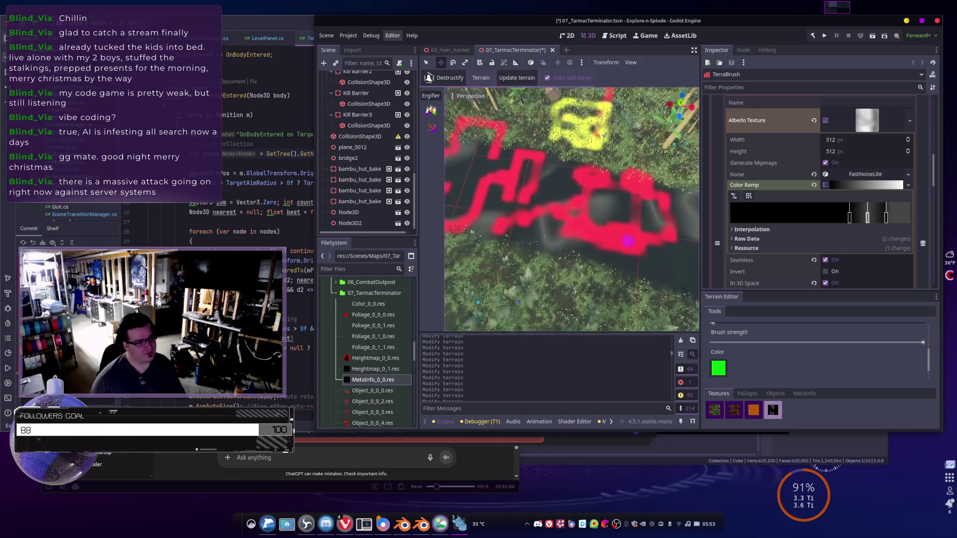
scroll(505, 198, up, 3)
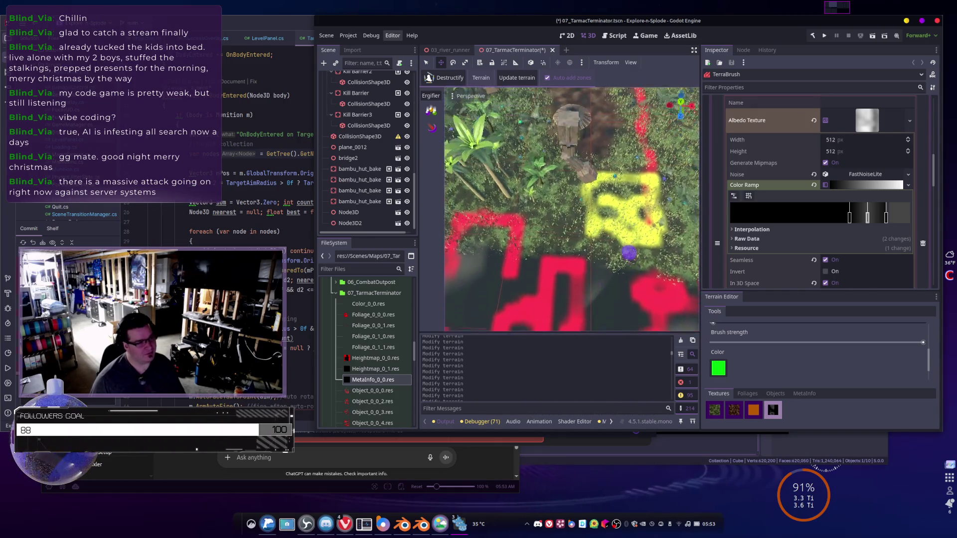
- Paint a green marking beside the yellow one, then orbit around the coloured markings
mouse_move(505, 199)
mouse_down()
mouse_move(595, 243)
mouse_move(607, 235)
mouse_up()
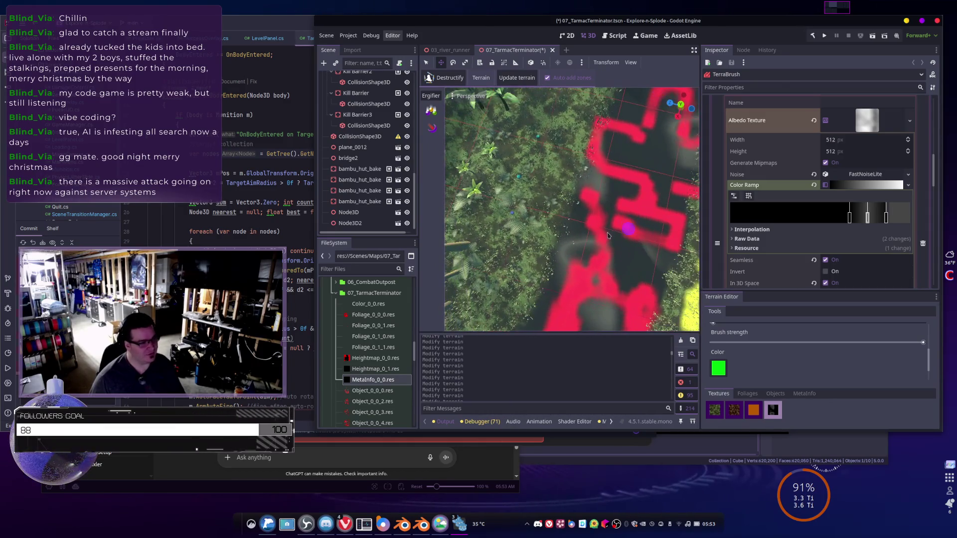
drag(656, 254, 598, 243)
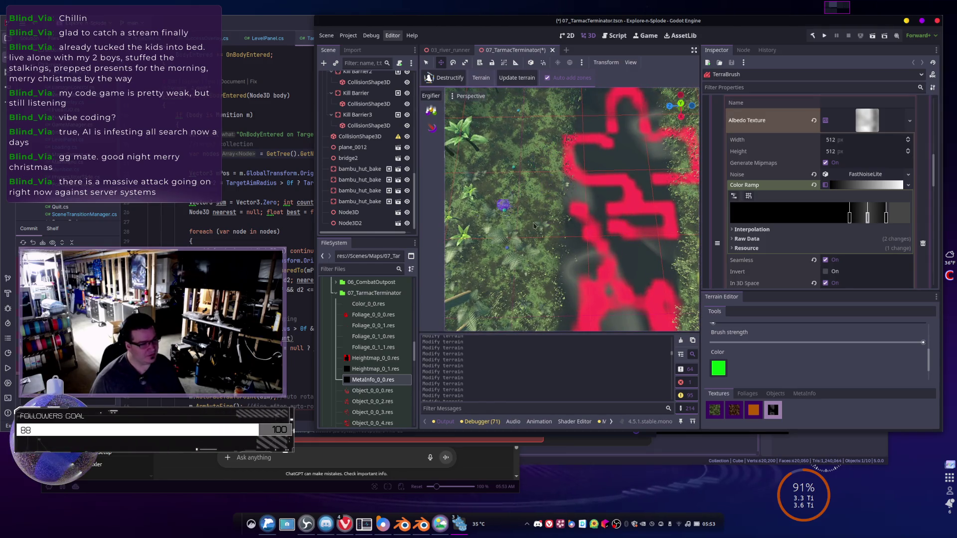
mouse_move(628, 228)
mouse_down()
mouse_move(577, 240)
mouse_move(587, 248)
mouse_up()
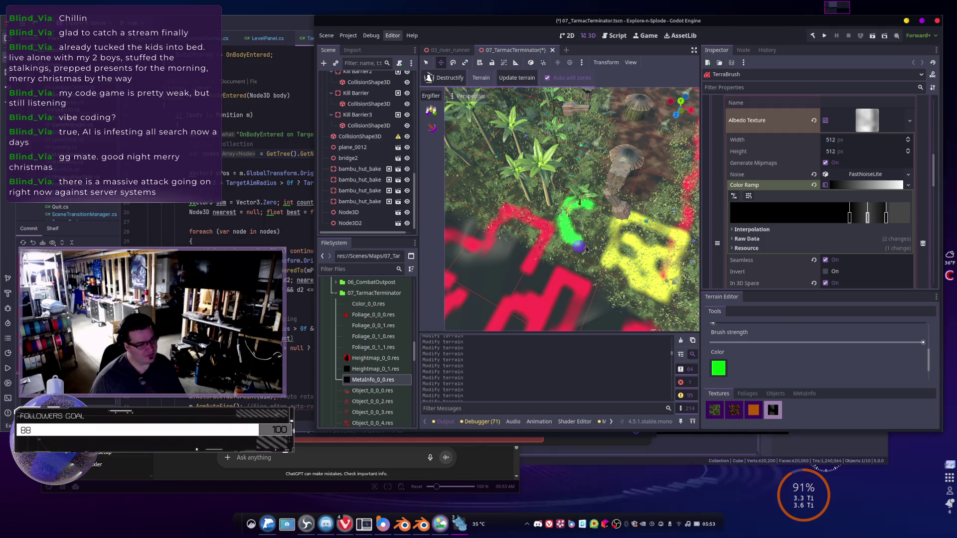
mouse_move(592, 206)
mouse_down()
mouse_move(626, 232)
mouse_move(588, 230)
mouse_move(632, 240)
mouse_move(611, 236)
mouse_up()
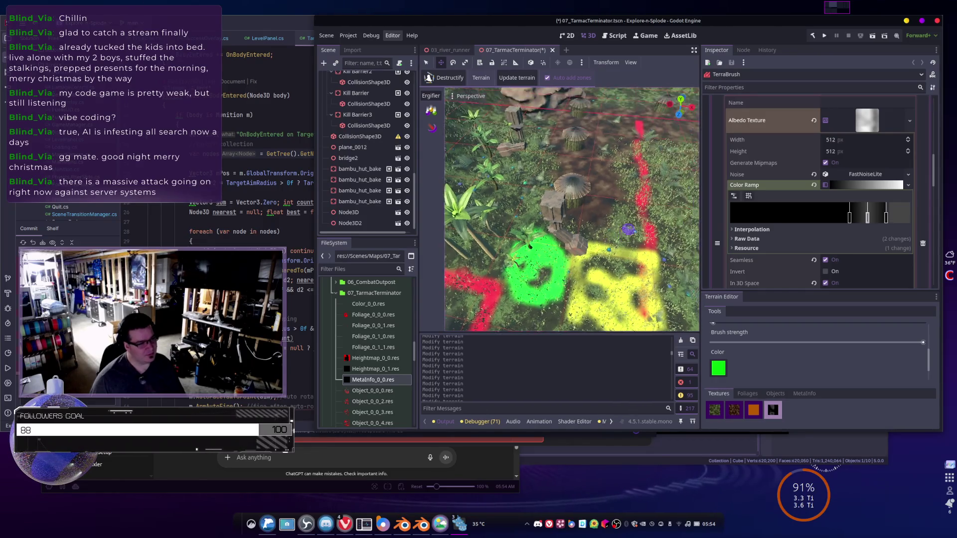
drag(629, 229, 602, 229)
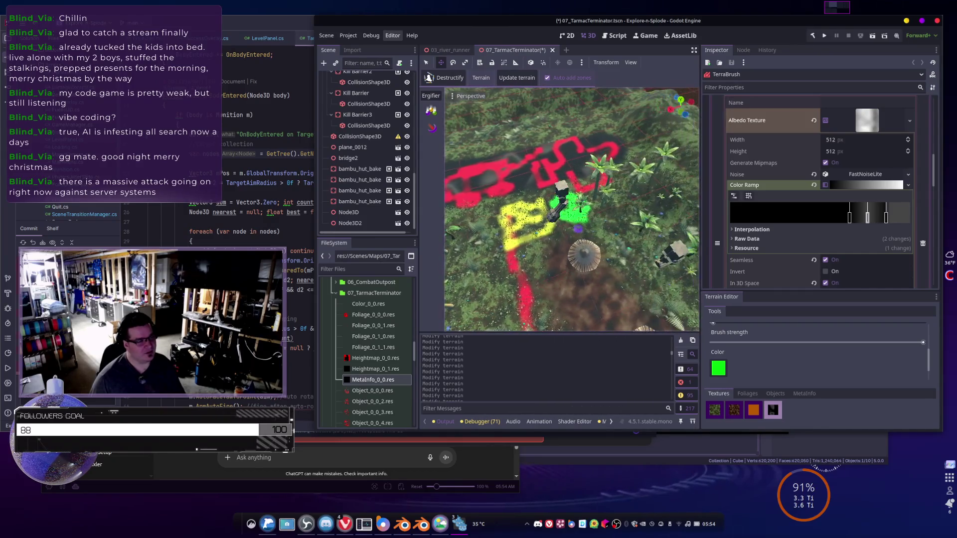
mouse_move(602, 229)
mouse_down()
mouse_move(587, 230)
mouse_move(651, 230)
mouse_move(611, 244)
mouse_move(614, 277)
mouse_up()
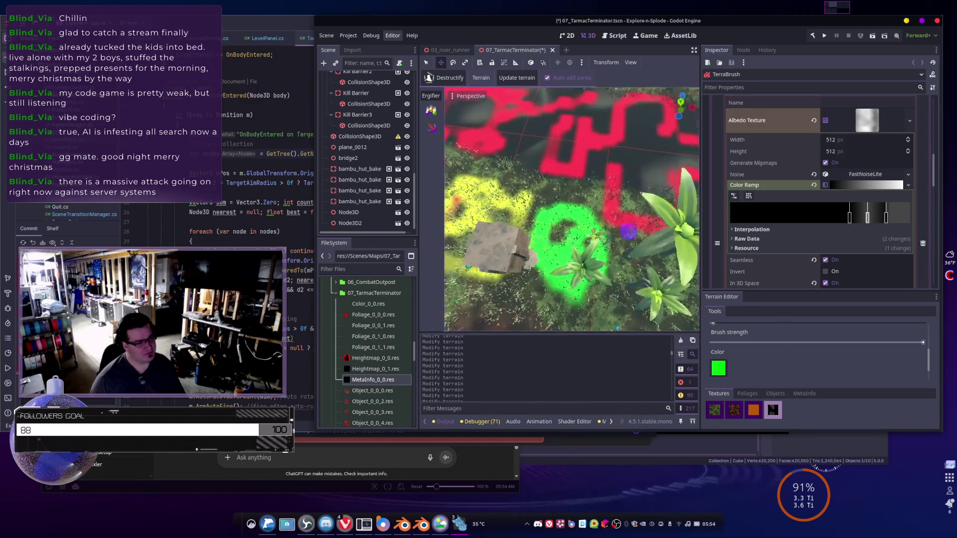
mouse_move(691, 228)
mouse_down()
mouse_move(636, 233)
mouse_move(685, 170)
mouse_move(464, 145)
mouse_move(496, 111)
mouse_up()
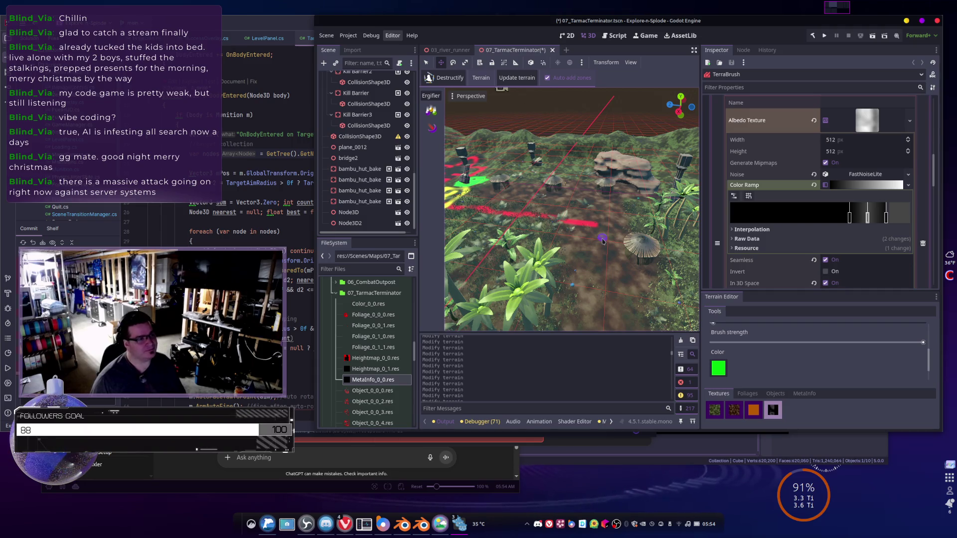
- Save the 07_TarmacTerminator scene and scroll the FileSystem dock to Object_0_1_3.res
key(ctrl+s)
scroll(378, 380, down, 5)
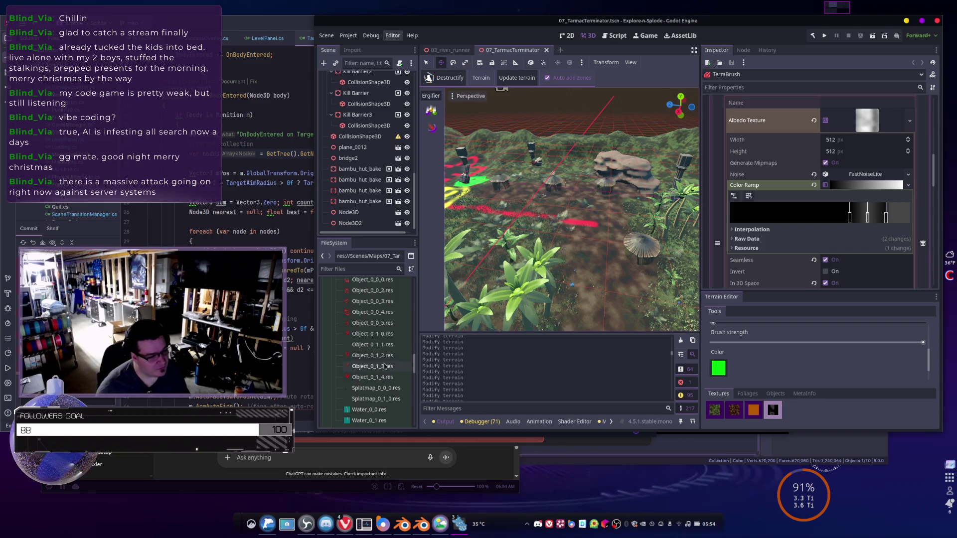
mouse_move(384, 366)
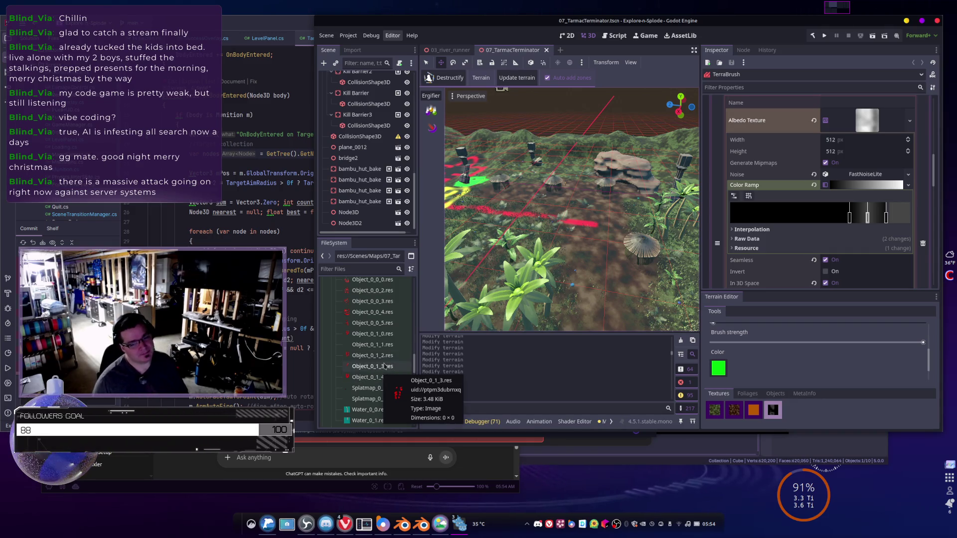